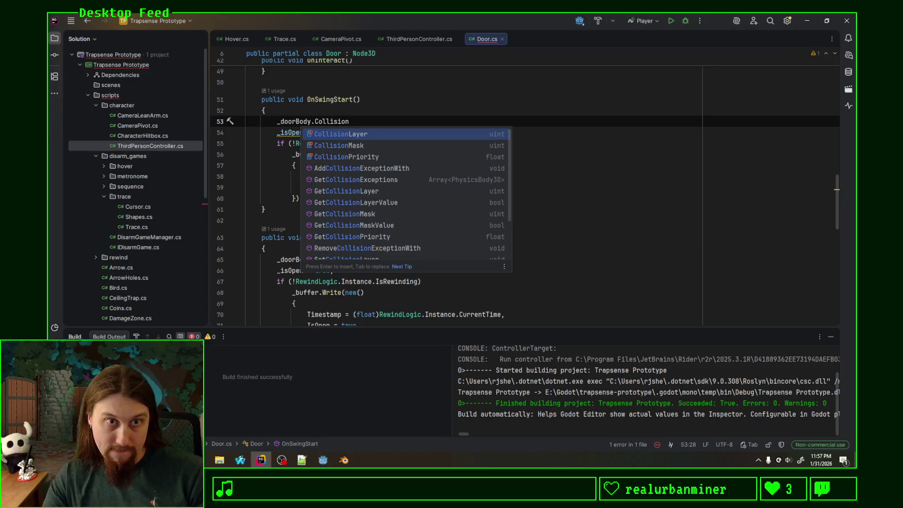
Accept the CollisionLayer completion on line 53, writing `_doorBody.CollisionLayer =`
key(Down)
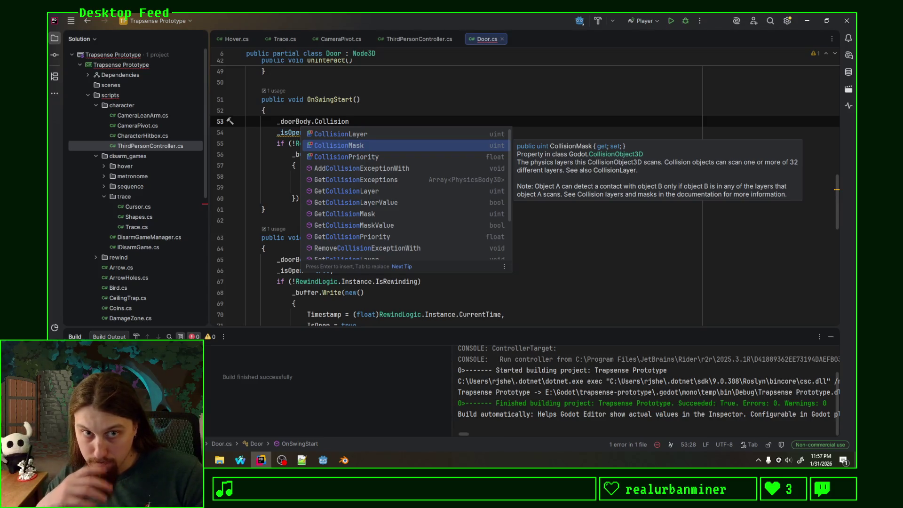
key(Up)
key(Return)
text(=)
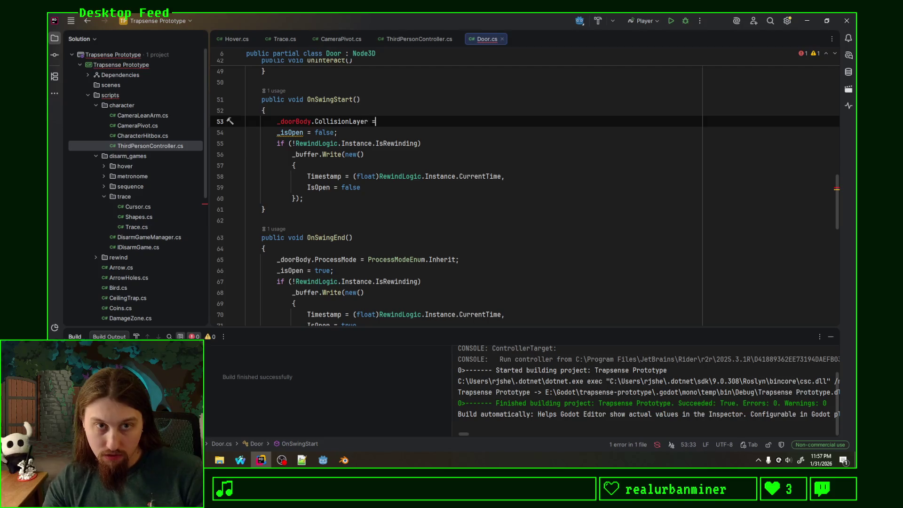
click(428, 114)
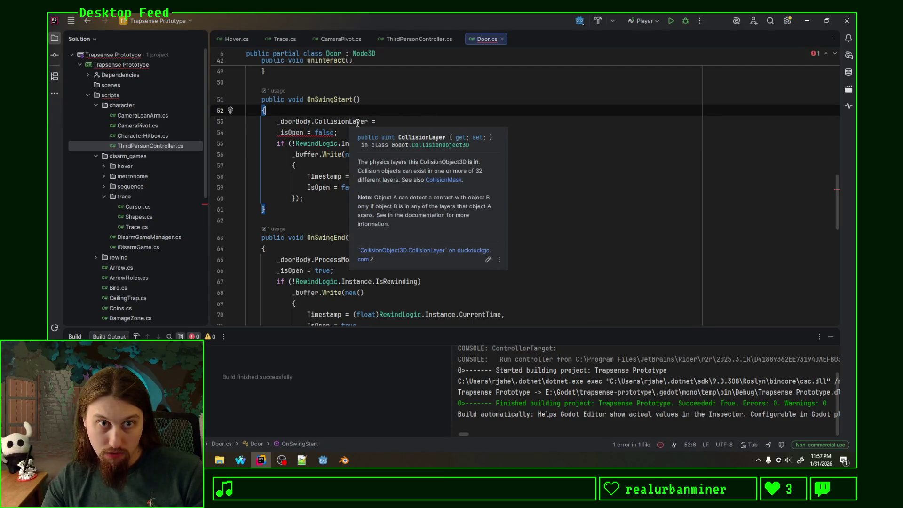
click(369, 121)
text(.)
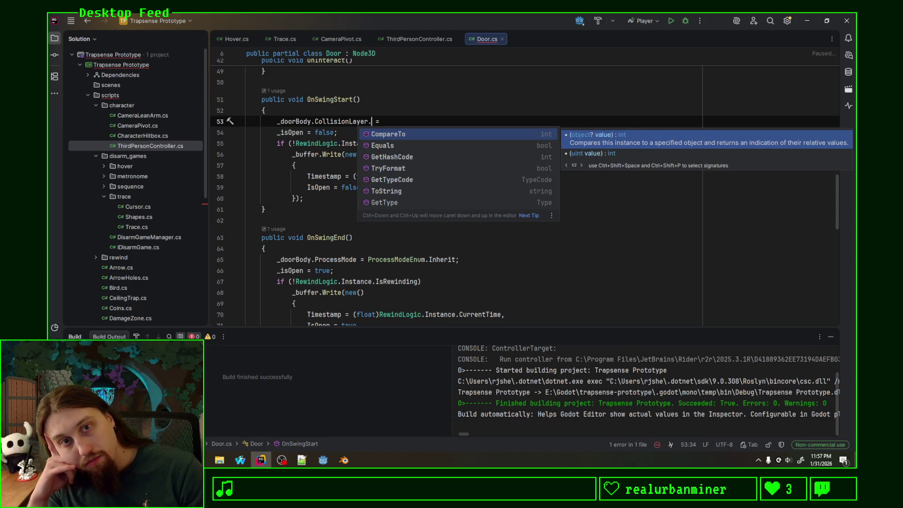
Delete CollisionLayer to leave `_doorBody. =`, browsing _doorBody's members without inserting any
key(ctrl+BackSpace)
key(ctrl+BackSpace)
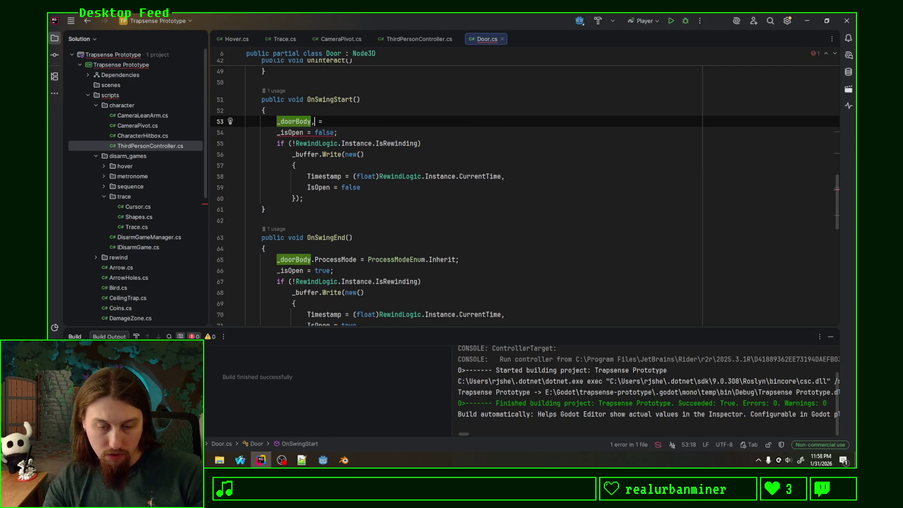
text(Activ)
key(BackSpace)
key(BackSpace)
key(BackSpace)
key(ctrl+space)
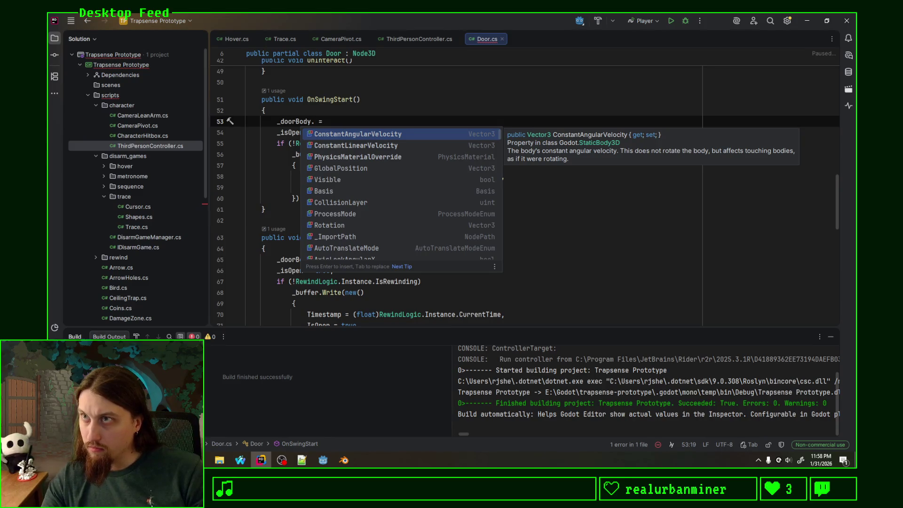
key(Escape)
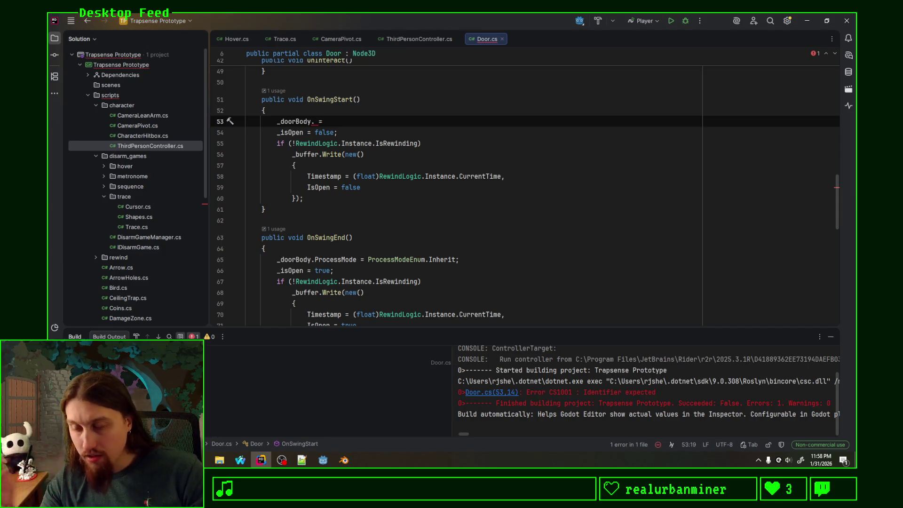
key(alt+Tab)
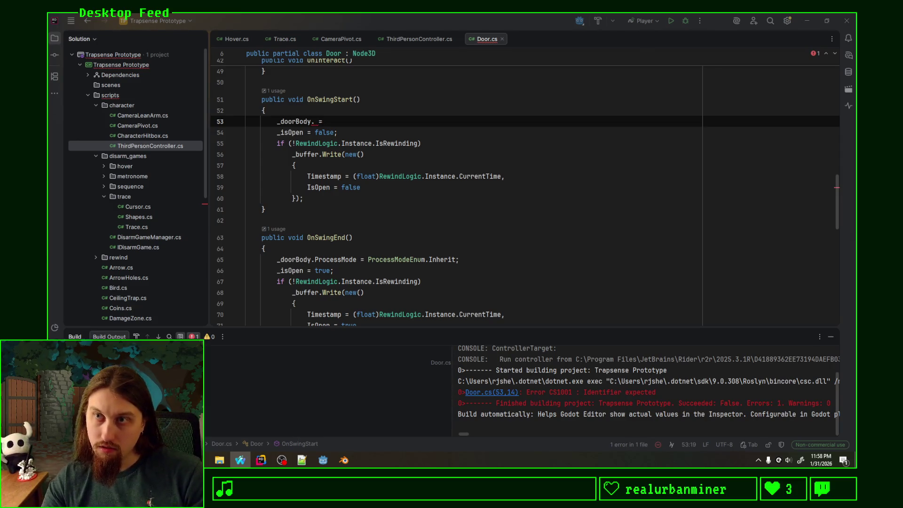
click(324, 461)
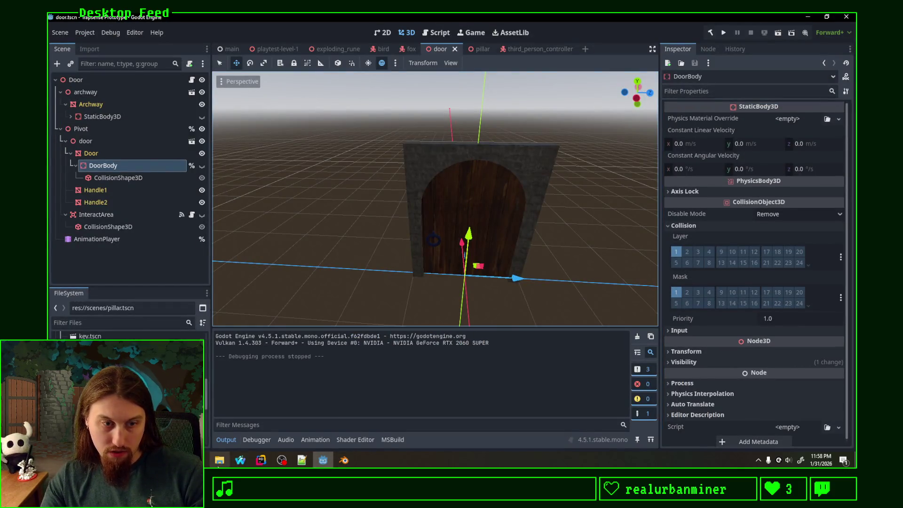
click(325, 464)
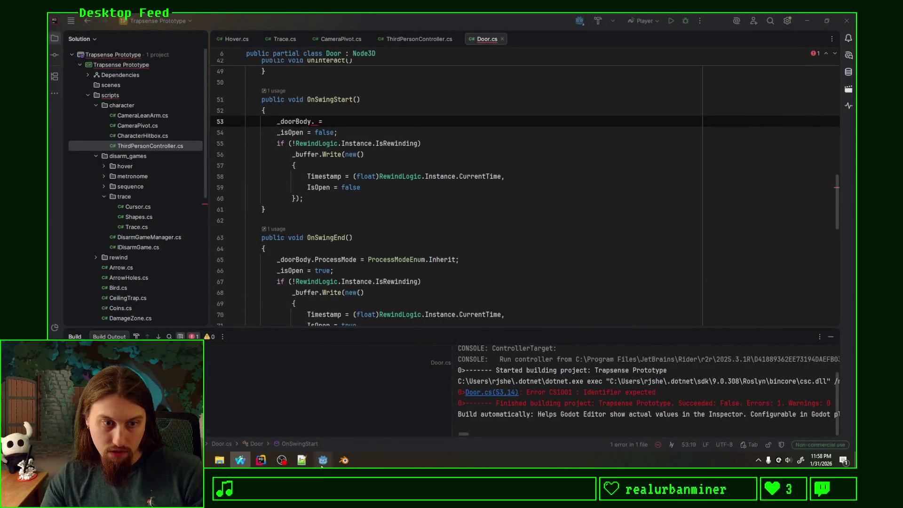
click(323, 460)
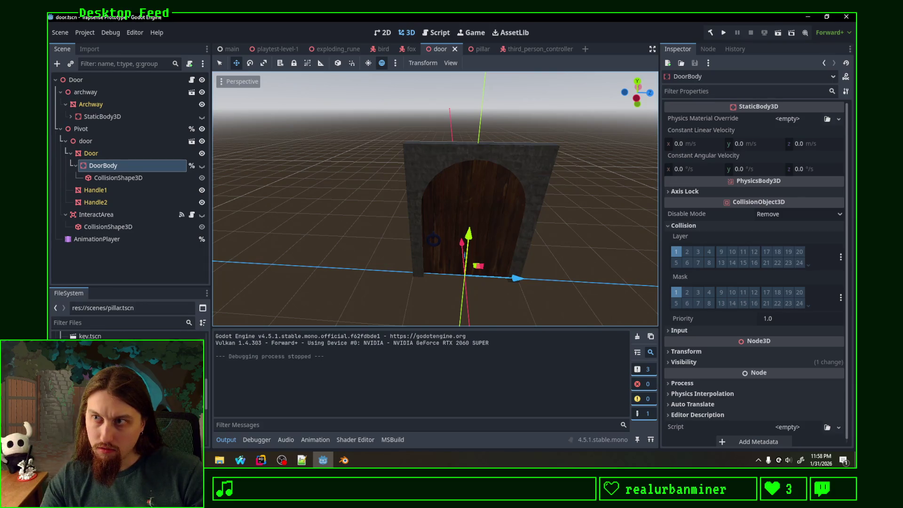
click(240, 460)
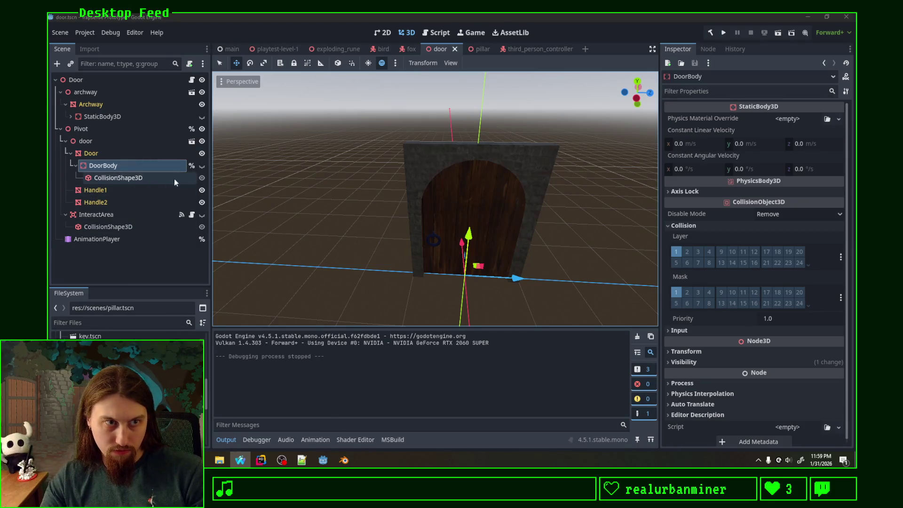
click(261, 460)
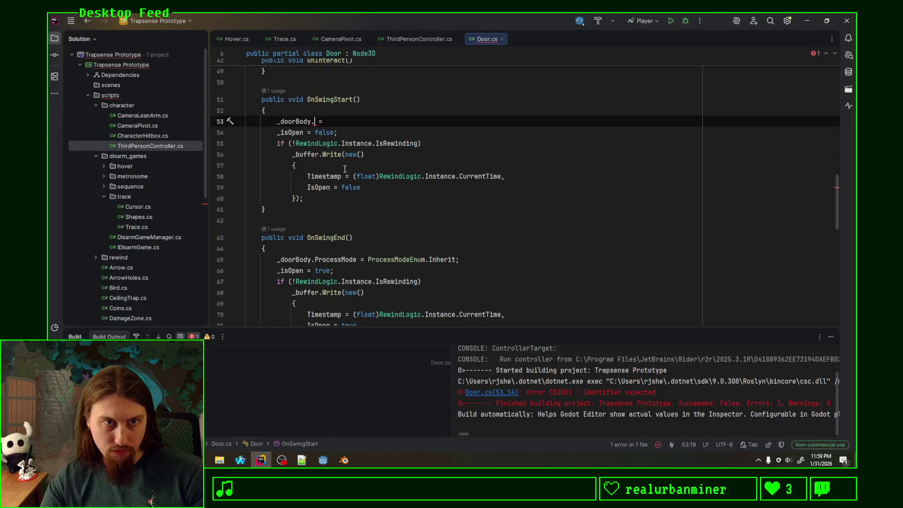
Change the _doorBody field type from StaticBody3D to CollisionShape3D
scroll(345, 169, up, 10)
double_click(314, 179)
text(Cp)
key(BackSpace)
text(ollision)
key(ctrl+BackSpace)
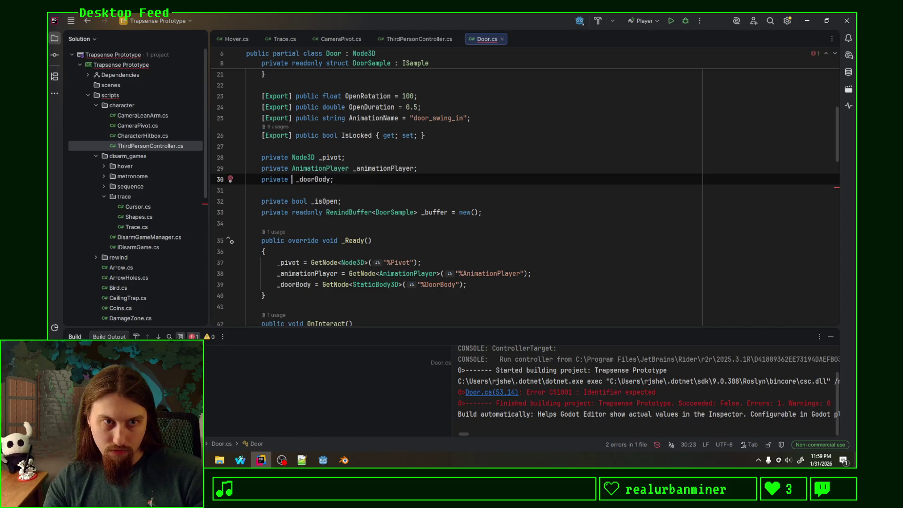
text(CollisionSh)
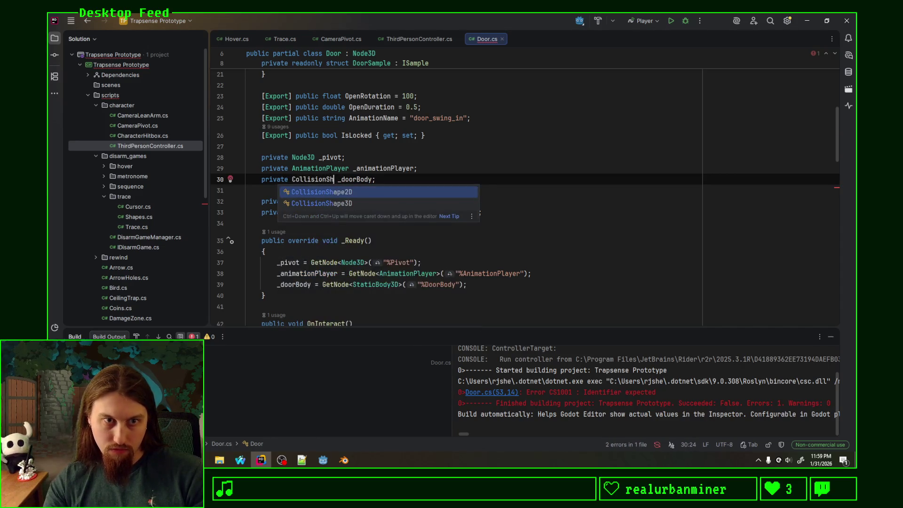
key(Down)
key(Return)
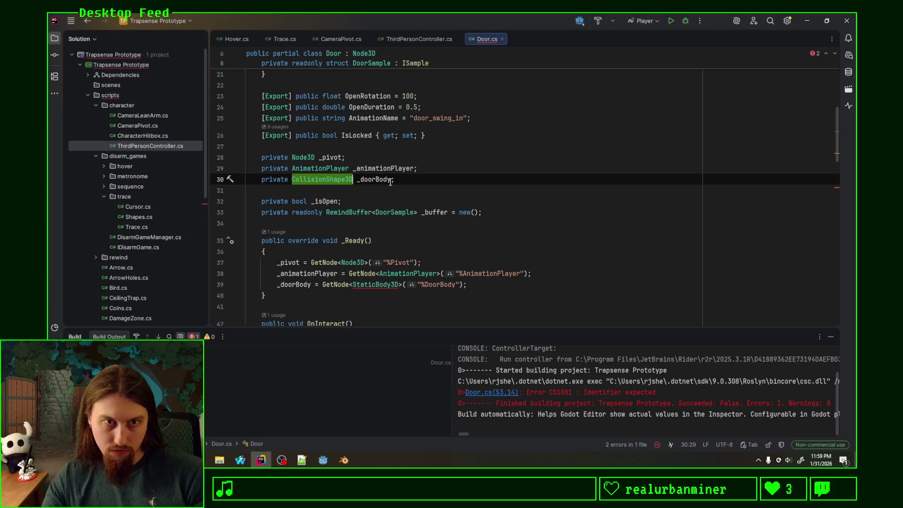
Rewrite line 39 as GetNode<CollisionShape3D>("%DoorBody/CollisionShape3D")
double_click(371, 280)
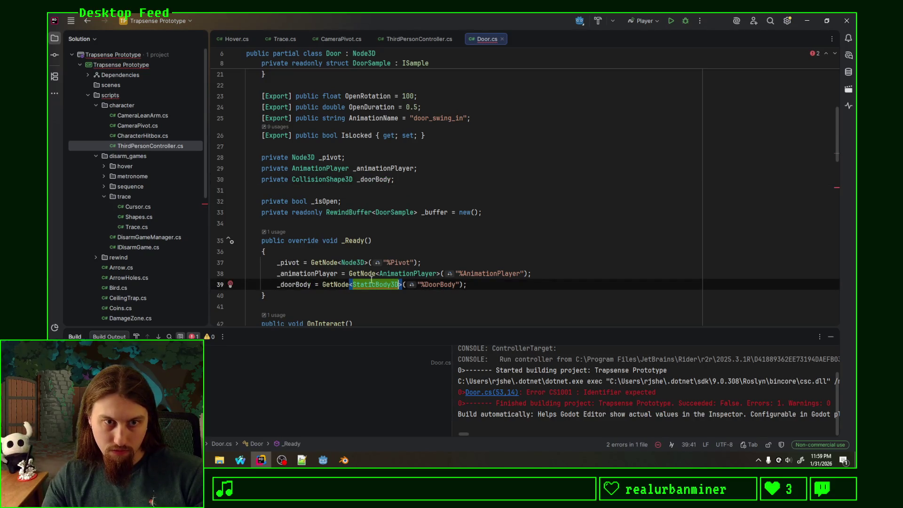
text(CollisionShape3D)
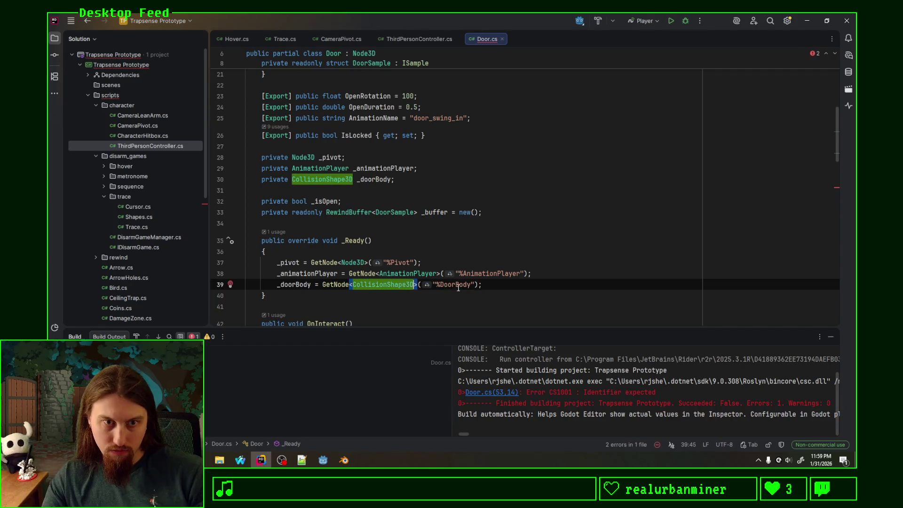
click(470, 285)
text(/)
text(CollisionShape3D)
click(559, 283)
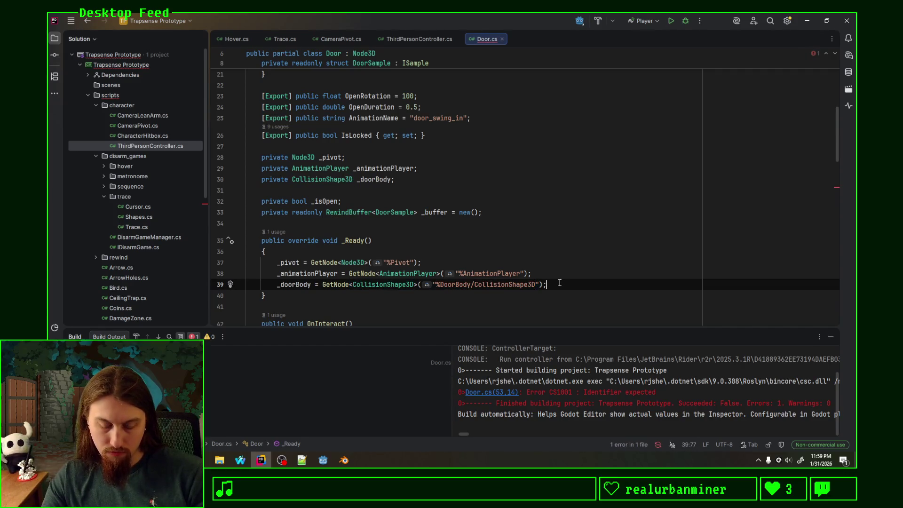
scroll(387, 262, down, 5)
scroll(329, 235, down, 2)
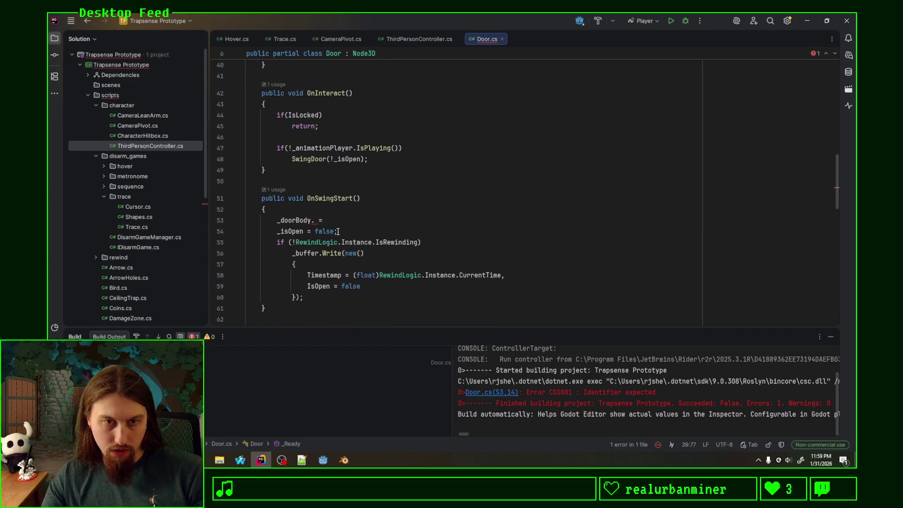
Write `_doorBody.CallDeferred("disabled", true);` in OnSwingStart on line 53
click(315, 220)
key(ctrl+space)
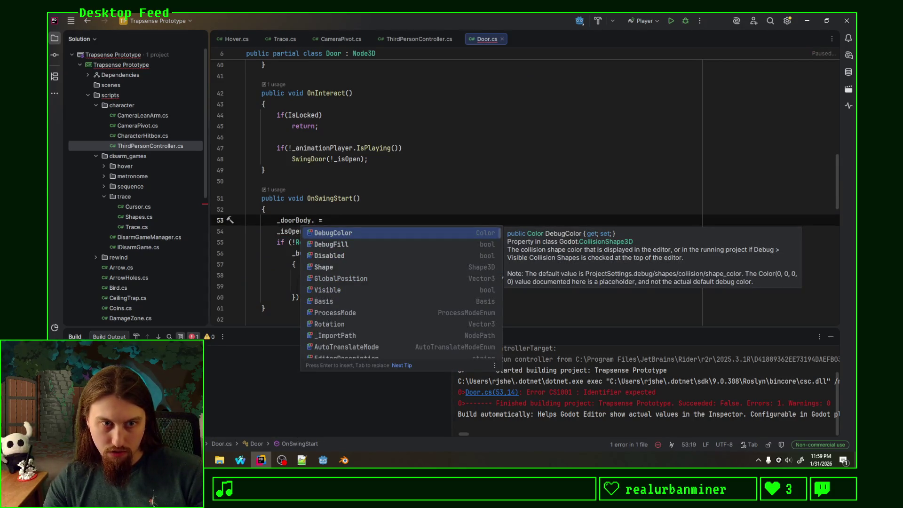
text(CallD)
key(Return)
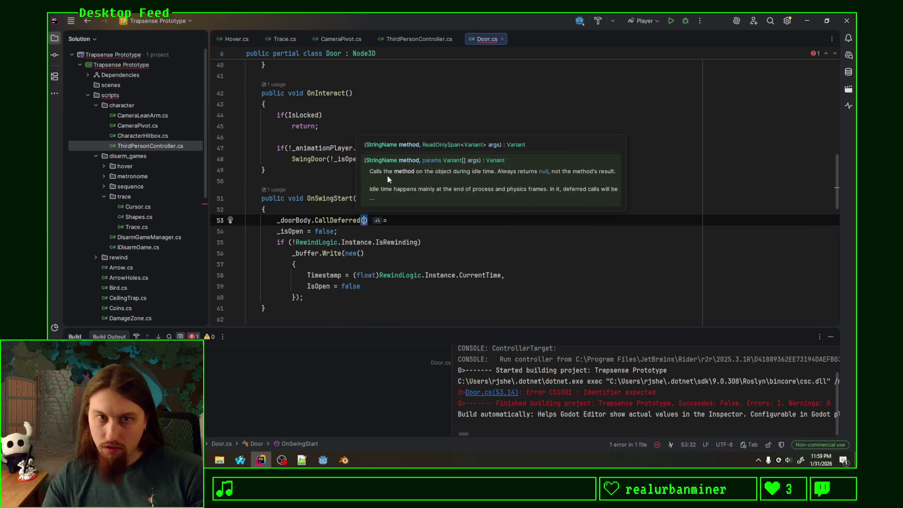
text("disalbe)
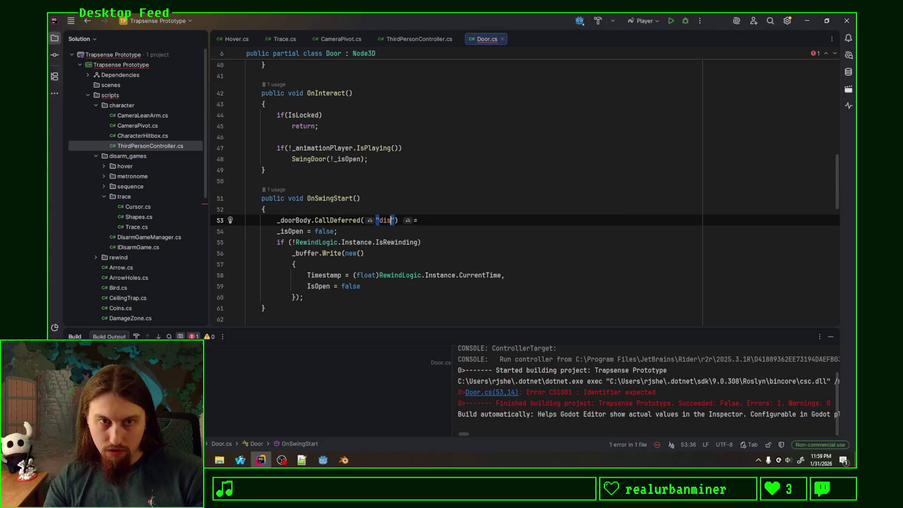
key(BackSpace)
key(BackSpace)
key(BackSpace)
text(bl)
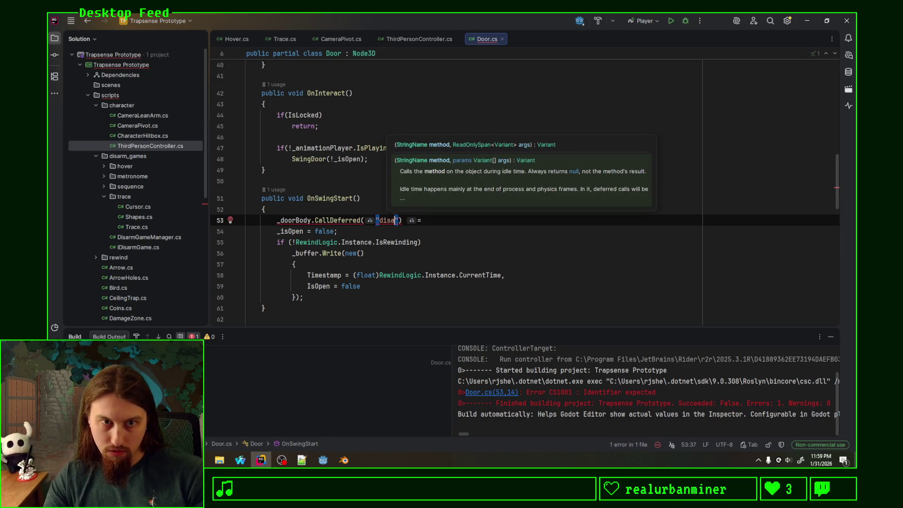
text(ed)
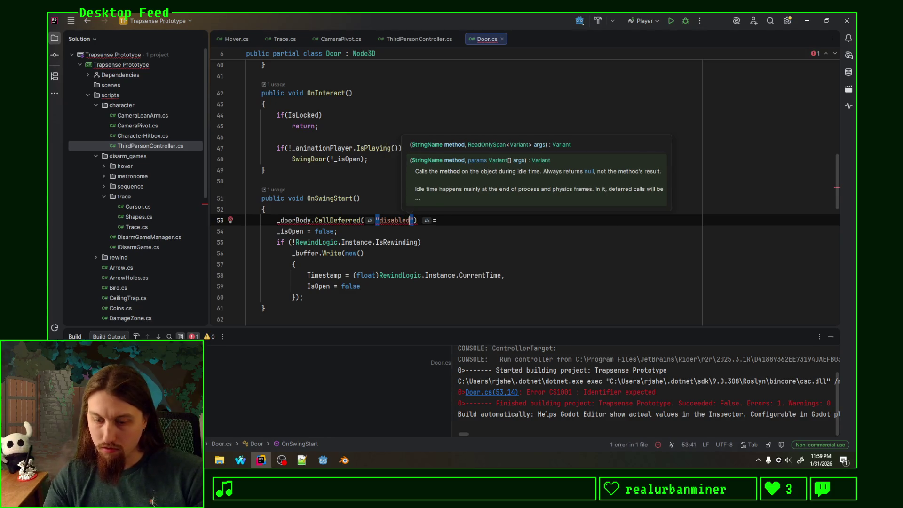
text(, true)
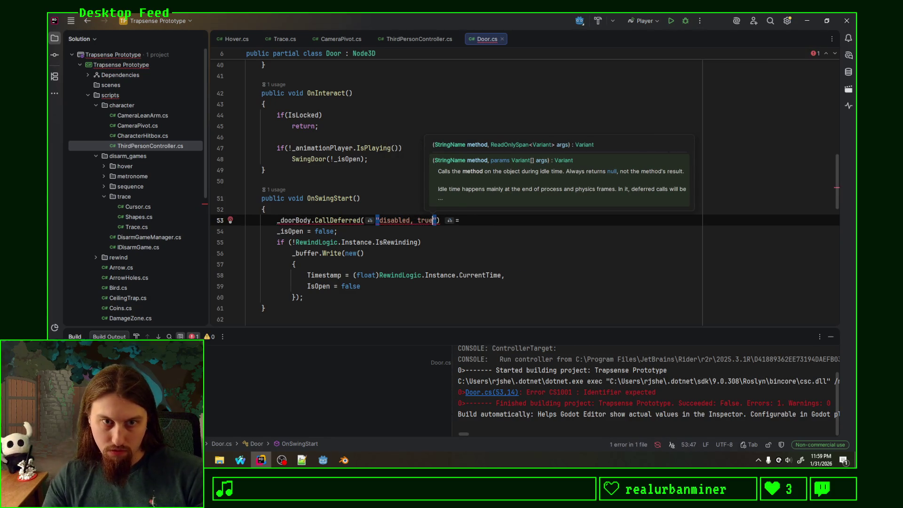
key(BackSpace)
key(BackSpace)
key(BackSpace)
text(", true)
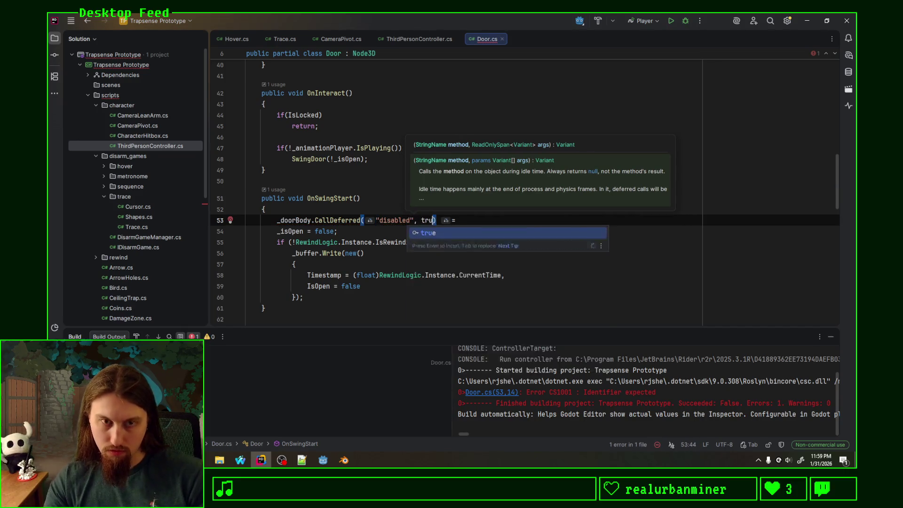
text();)
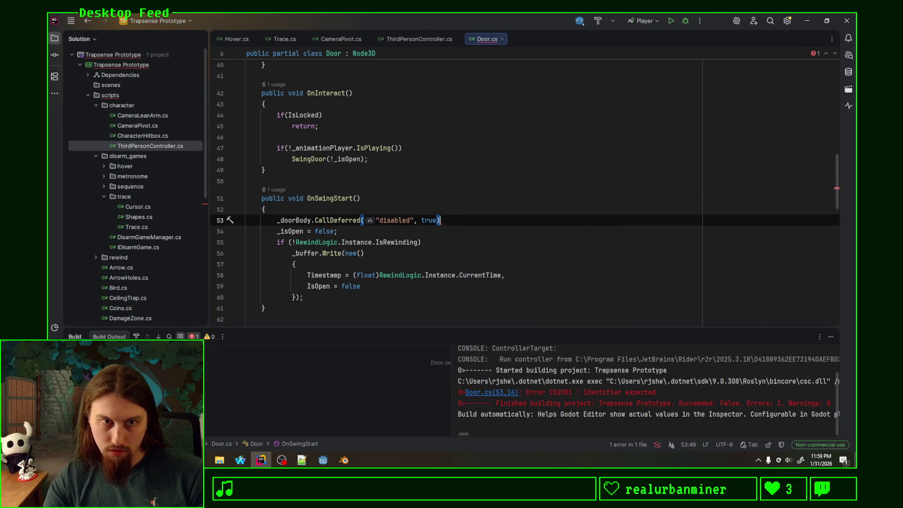
Replace CallDeferred with SetDeferred on line 53 and select the whole statement
key(Down)
key(Down)
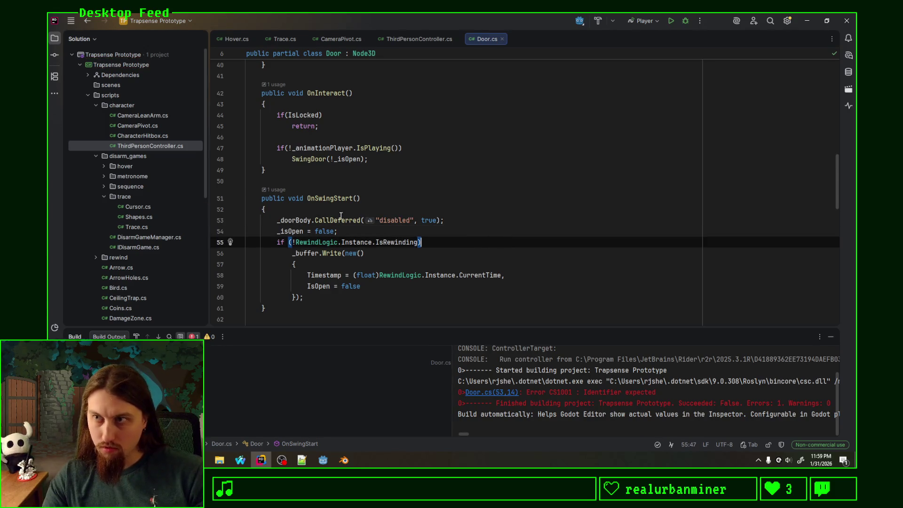
double_click(341, 217)
text(SetDeff)
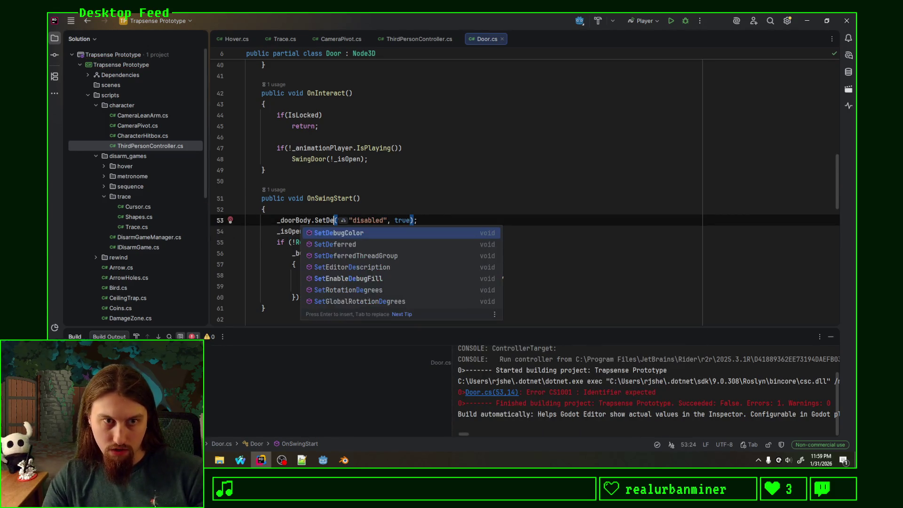
key(BackSpace)
text(er)
key(Return)
key(ctrl+w)
key(ctrl+w)
key(ctrl+w)
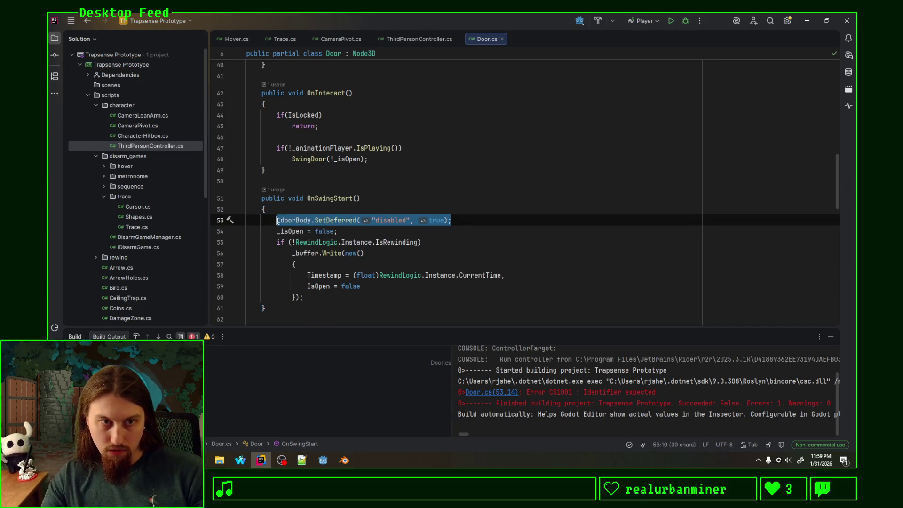
Paste the SetDeferred statement over line 65, changing true to false
scroll(334, 226, down, 5)
drag(459, 226, 277, 229)
text(_doorBody.SetDeferred("disabled", true);)
double_click(436, 227)
text(false)
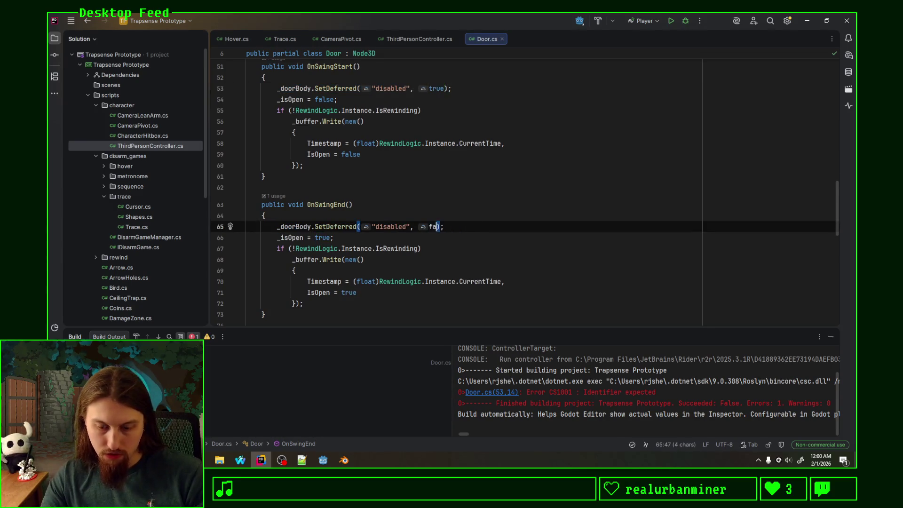
key(Right)
key(Right)
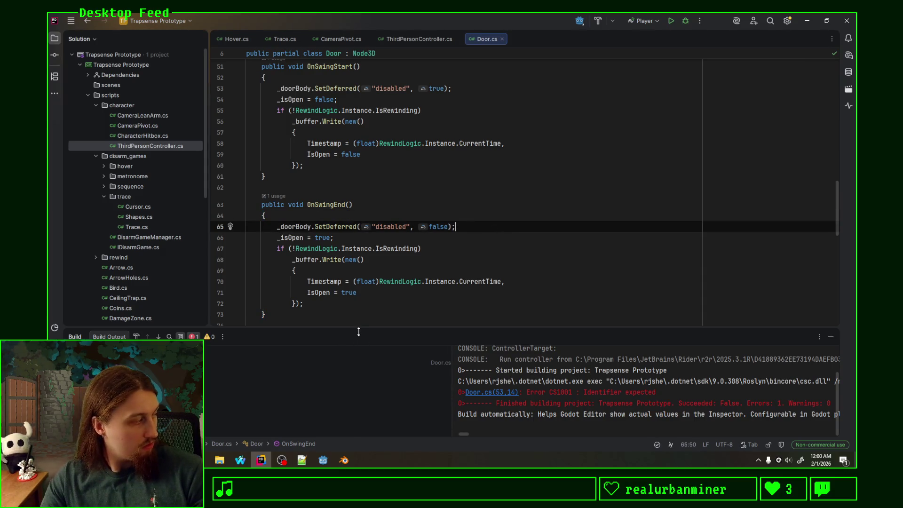
click(323, 460)
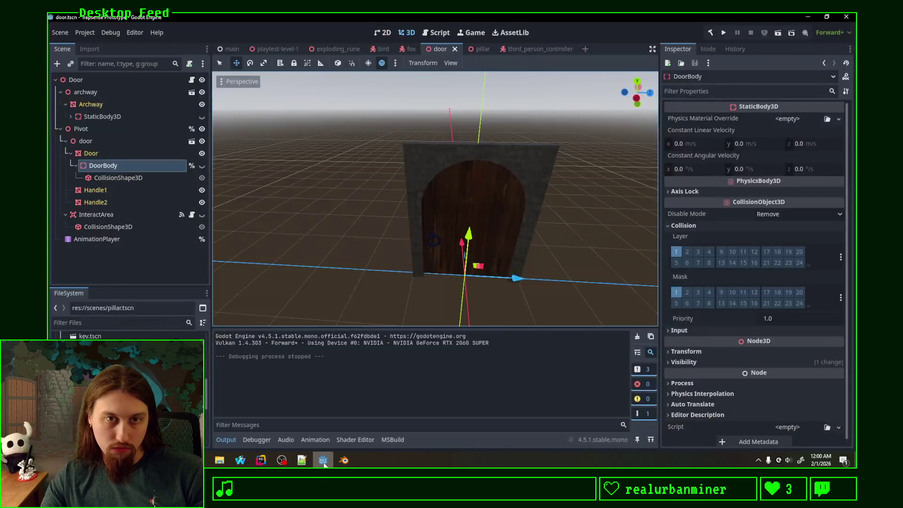
Run the game, walk through the arched door collecting coins, quit with F8, and return to Door.cs
click(724, 33)
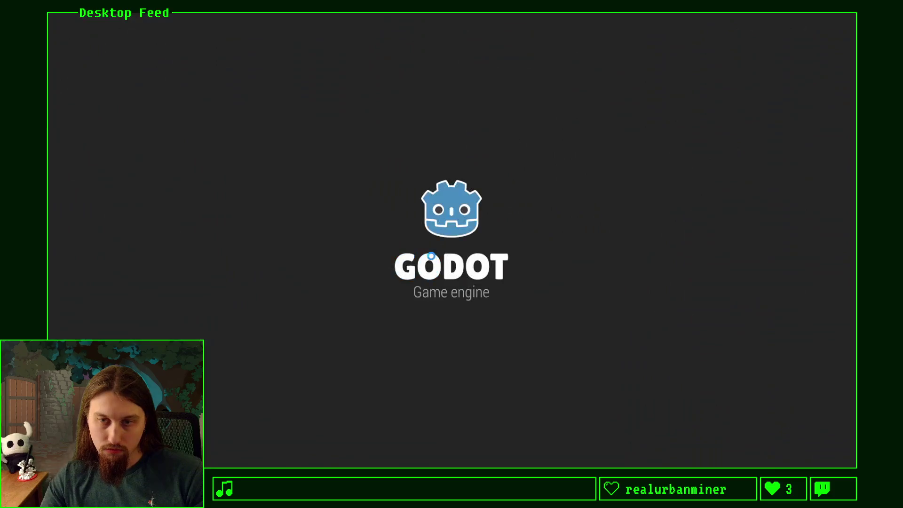
key(w)
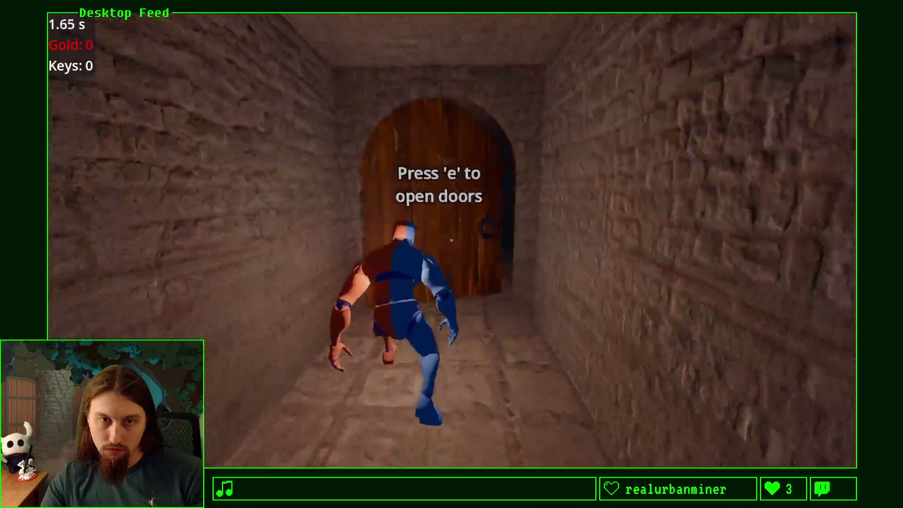
key(w)
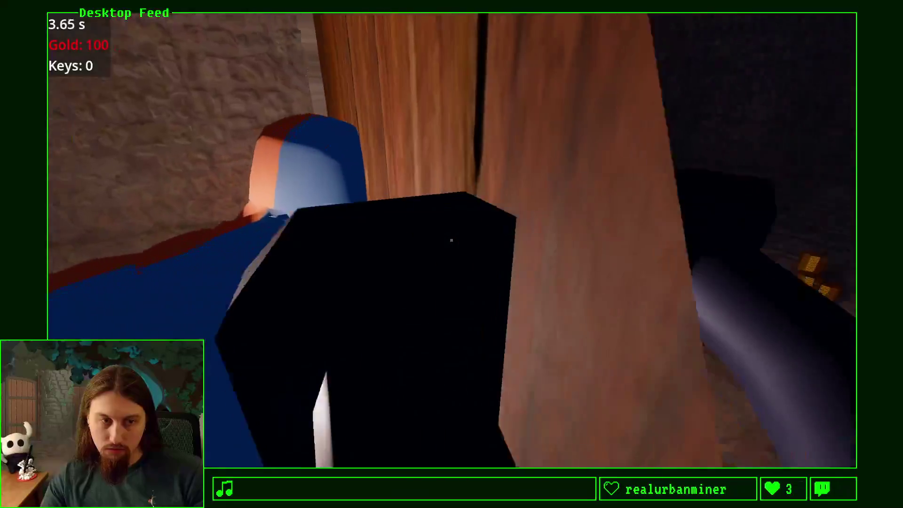
key(w)
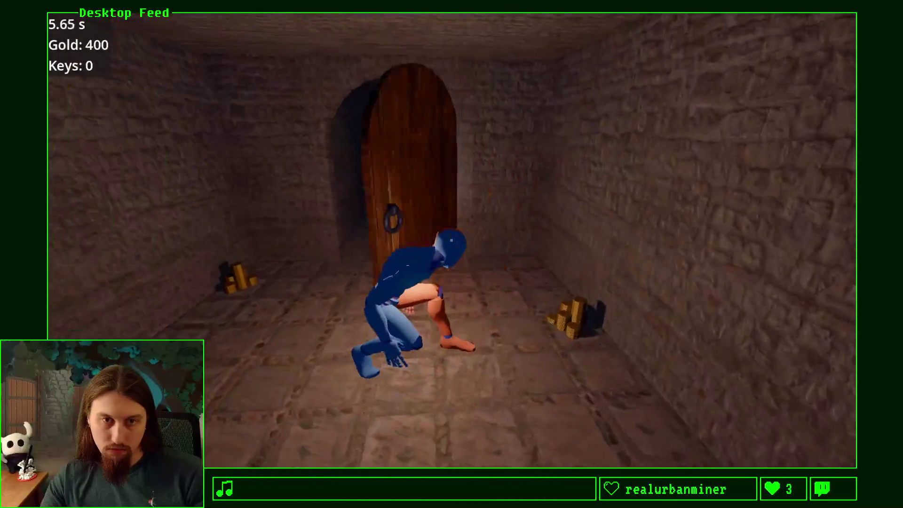
key(F8)
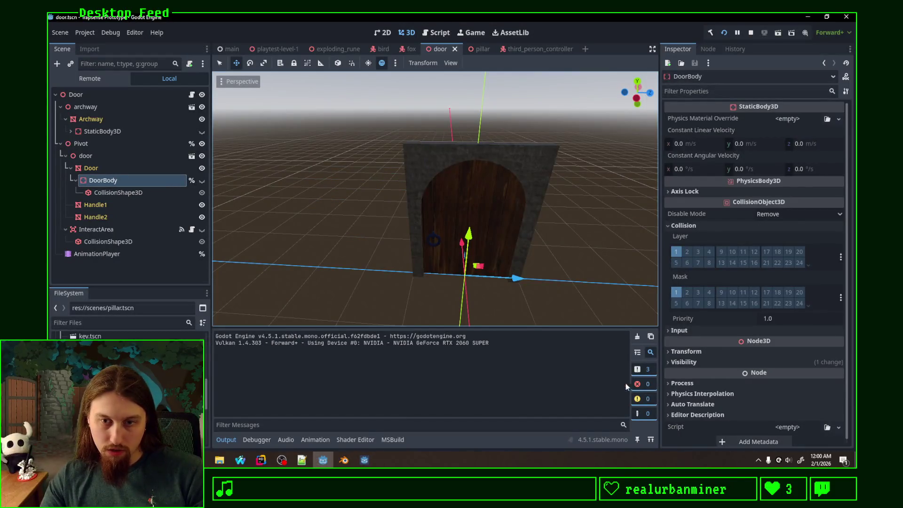
click(260, 460)
click(474, 243)
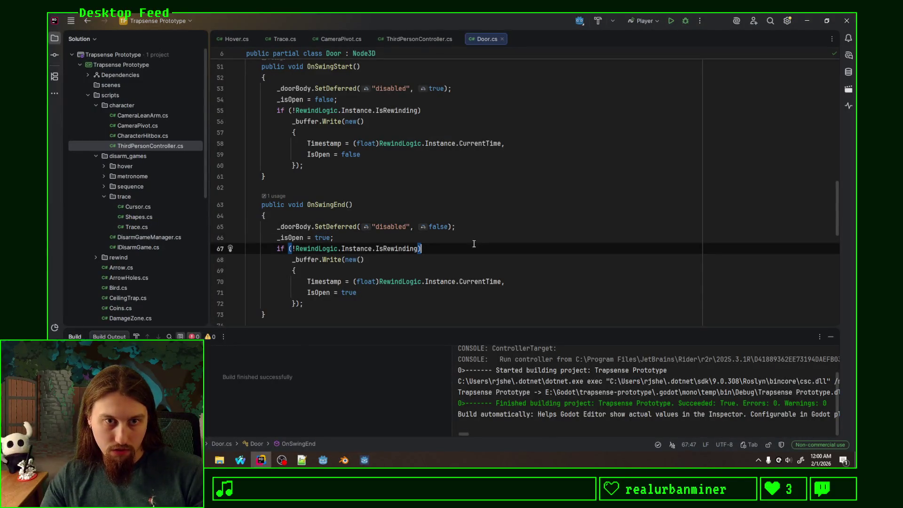
Look over the SetDeferred true/false lines and the _isOpen assignment, then bring Godot forward
click(469, 226)
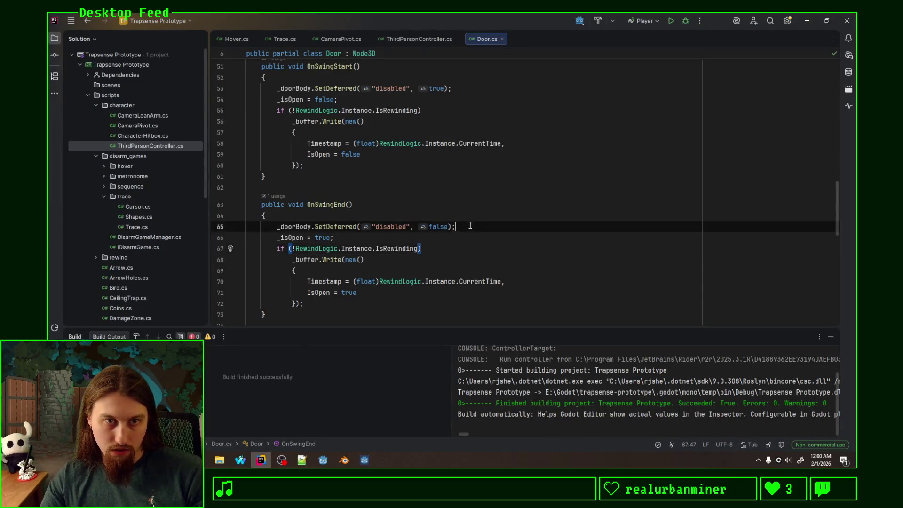
click(457, 244)
click(448, 238)
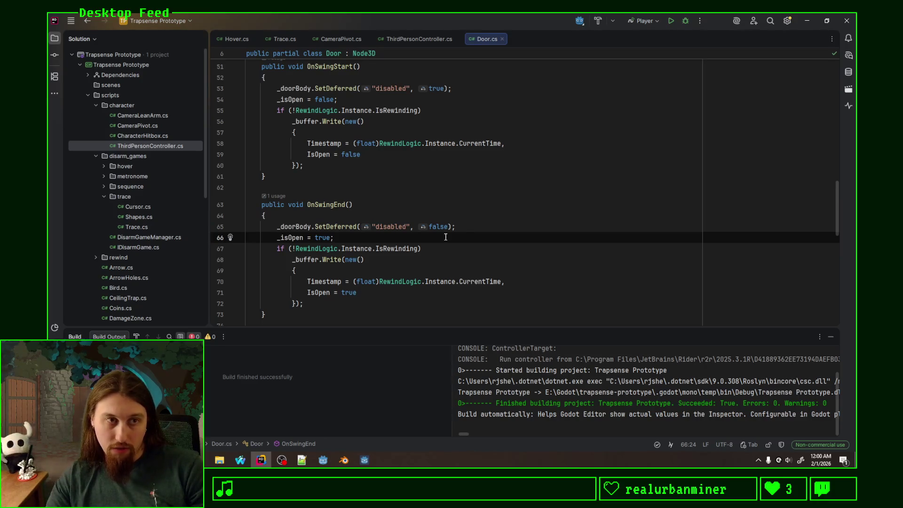
scroll(376, 225, up, 1)
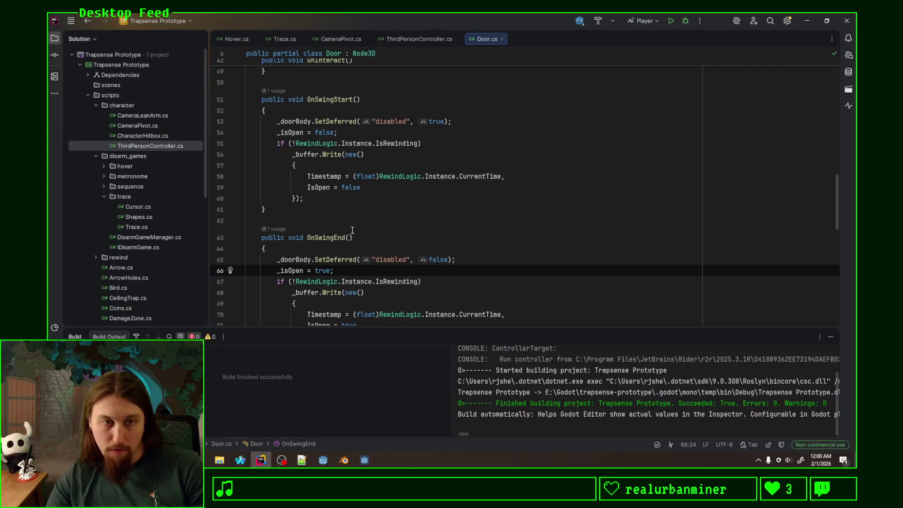
key(Up)
key(End)
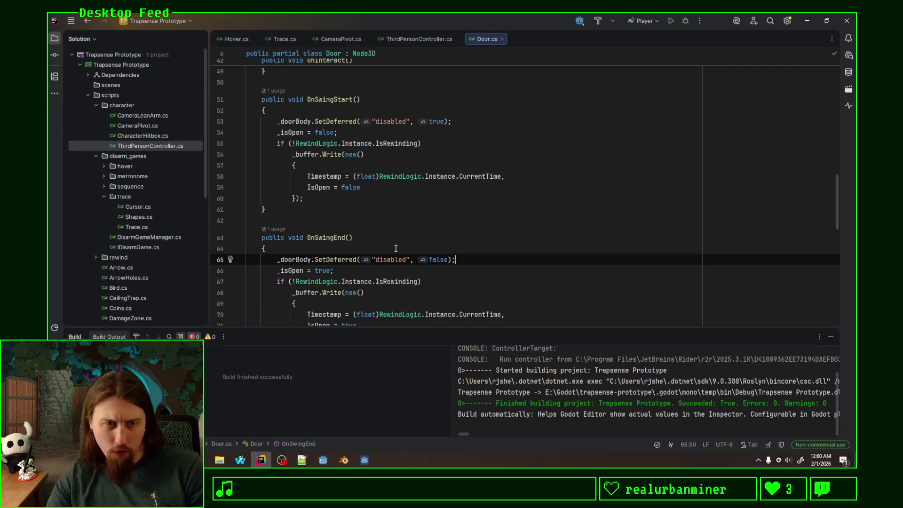
scroll(447, 240, up, 8)
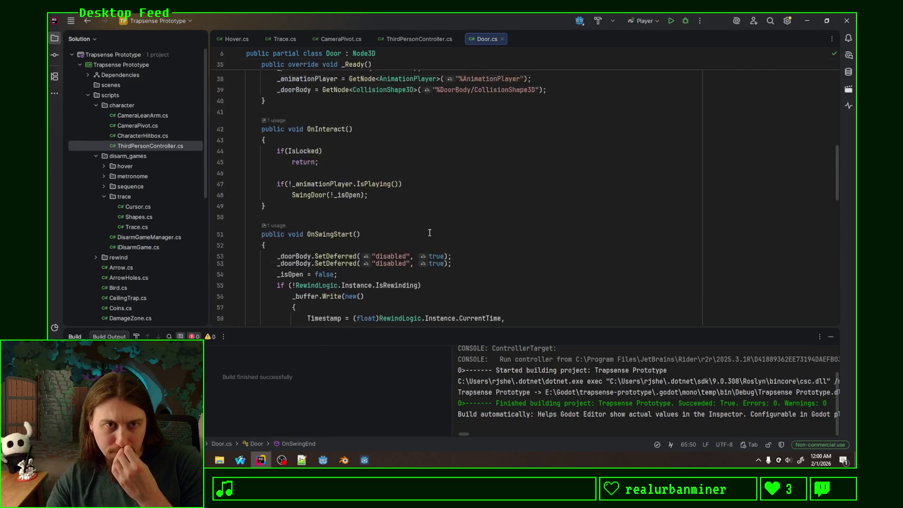
scroll(430, 233, down, 8)
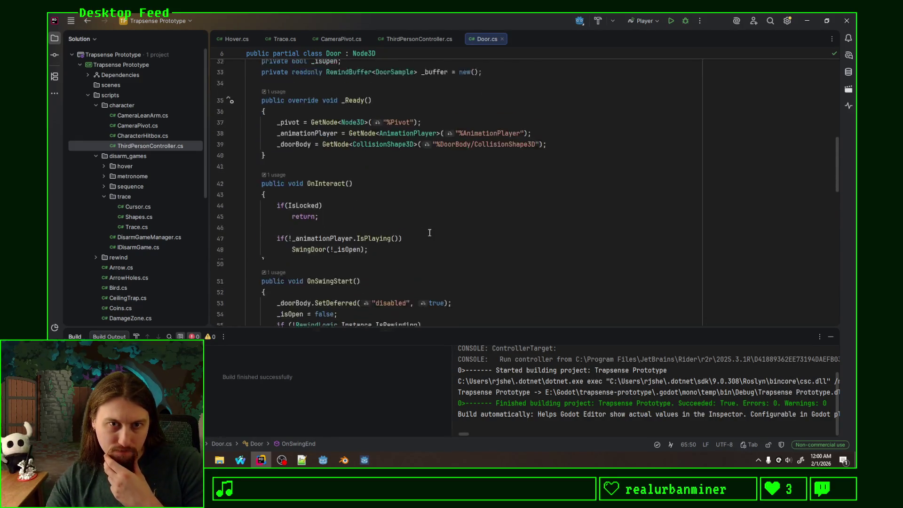
click(323, 459)
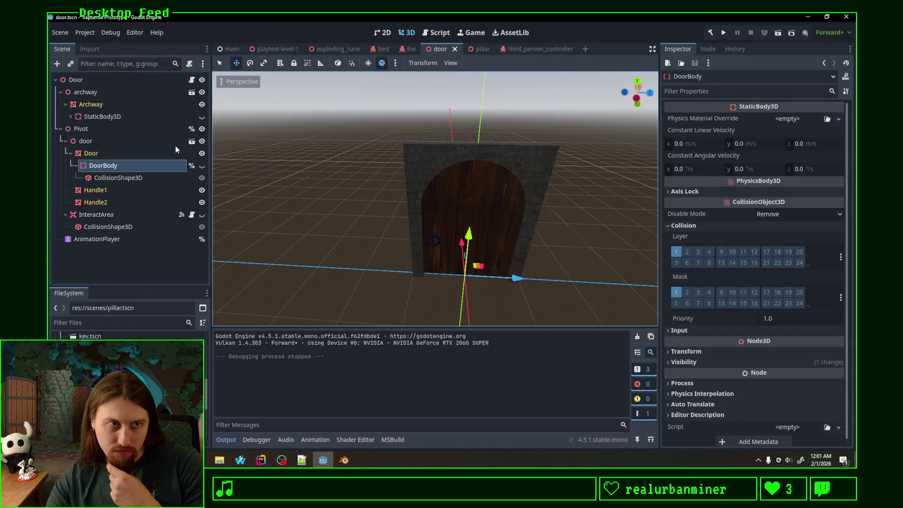
Open the third_person_controller scene to check its collision layer 8 and mask layers 1 and 7
click(533, 51)
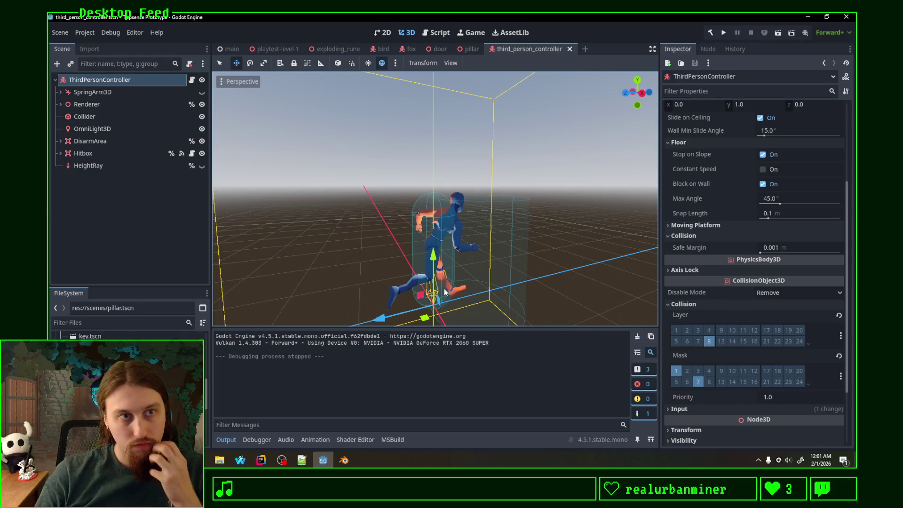
Save the exploding_rune scene, close the bird and fox tabs, and switch to the door scene
click(334, 49)
key(ctrl+s)
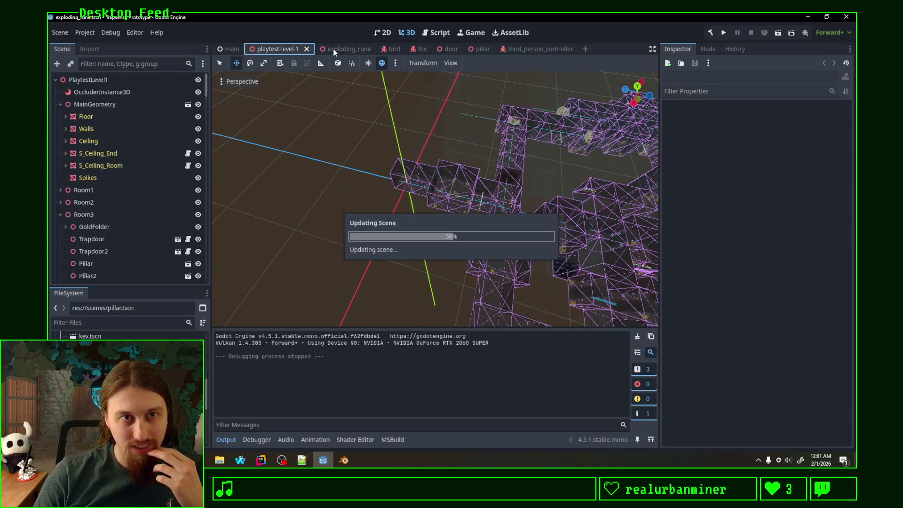
click(393, 49)
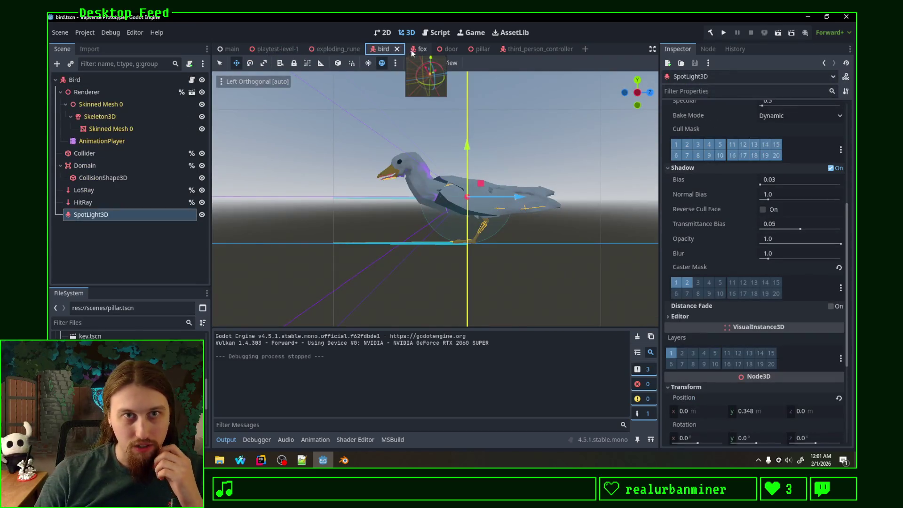
click(408, 49)
click(393, 49)
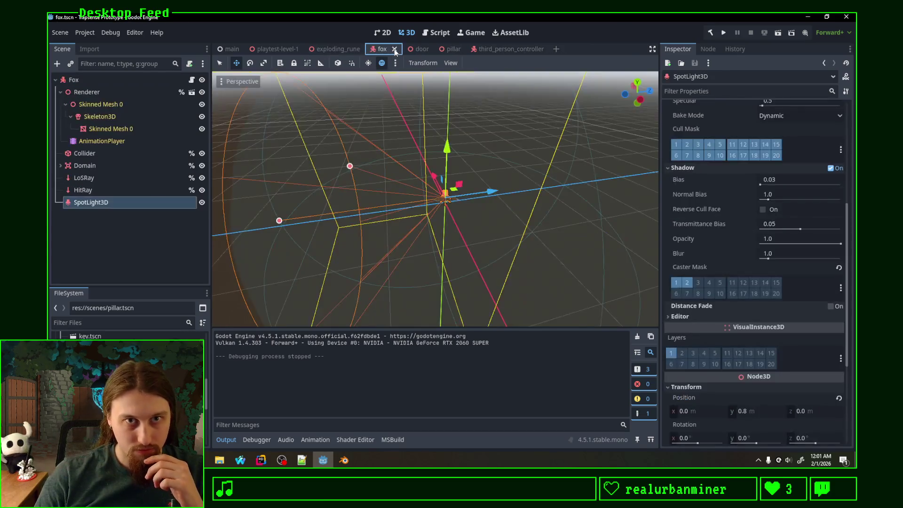
click(407, 49)
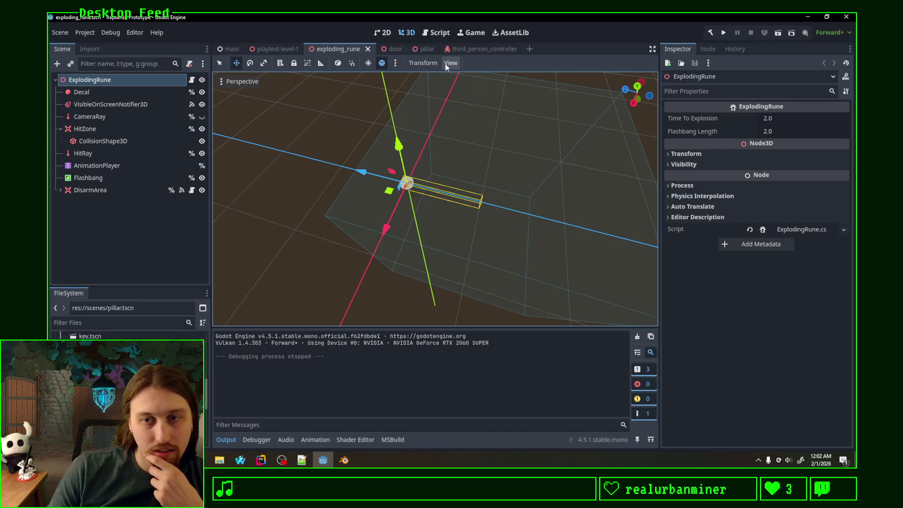
mouse_move(389, 47)
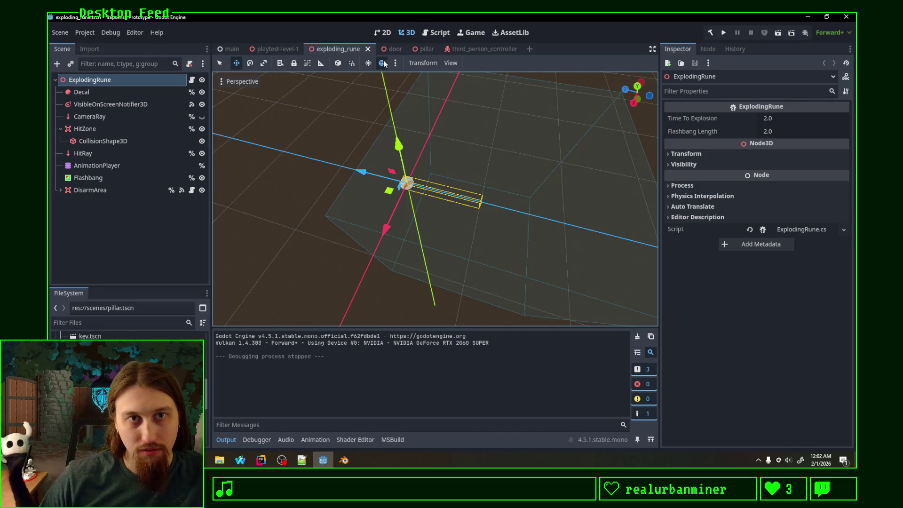
click(388, 49)
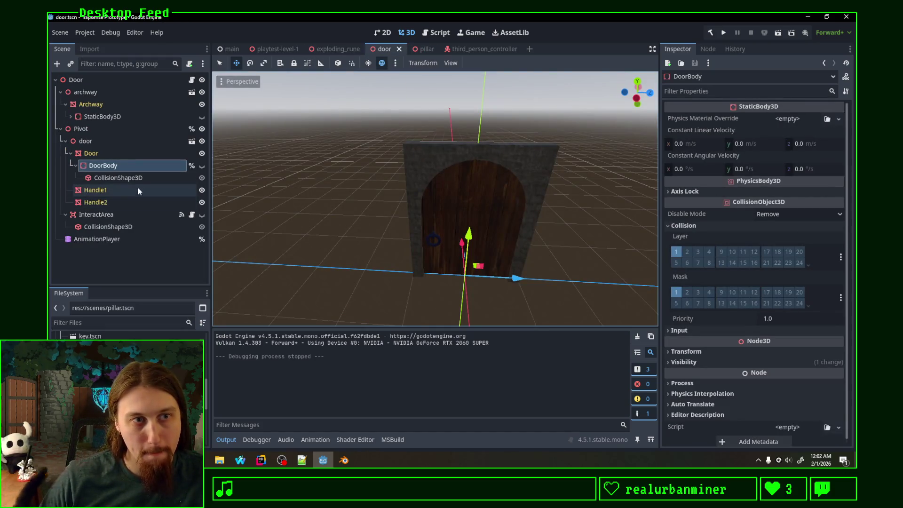
click(112, 152)
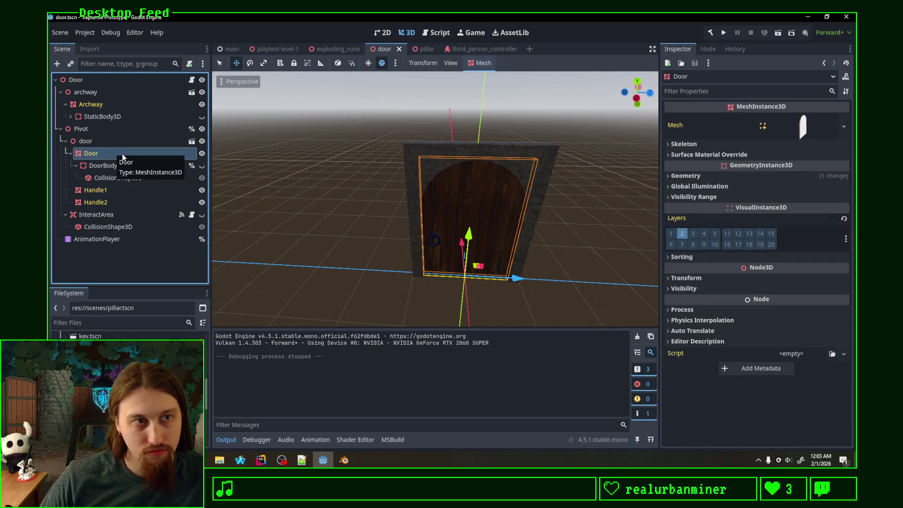
click(57, 64)
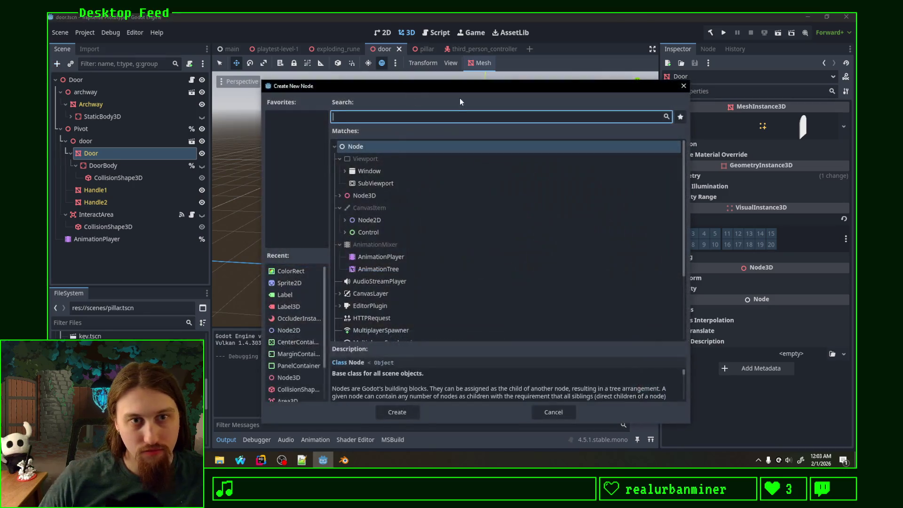
text(boy)
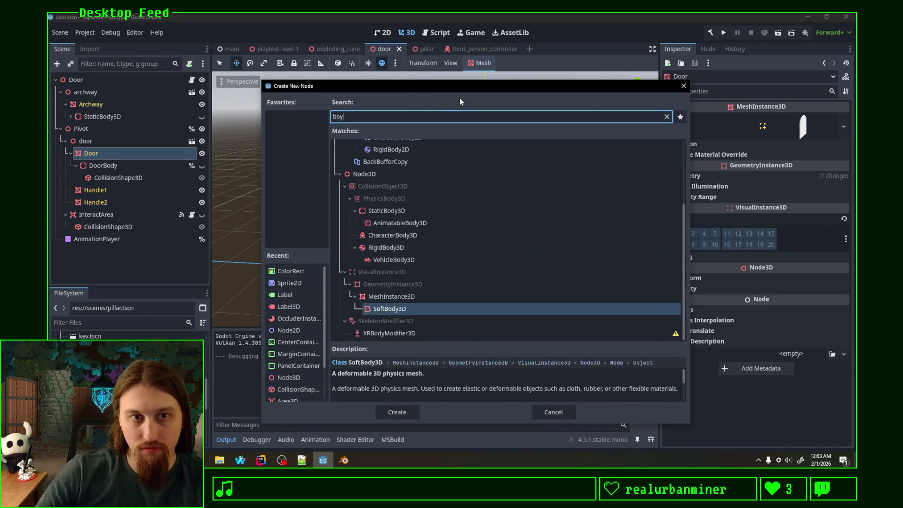
scroll(427, 245, up, 1)
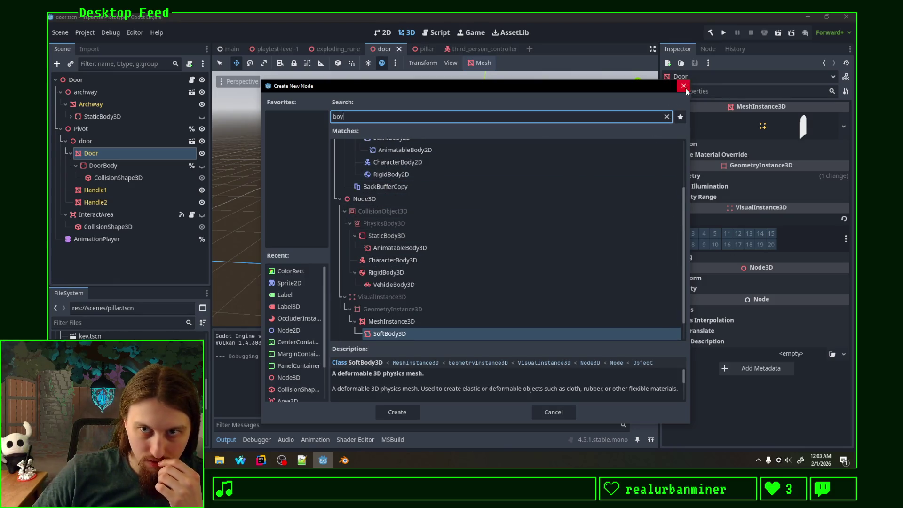
click(381, 235)
scroll(474, 288, down, 1)
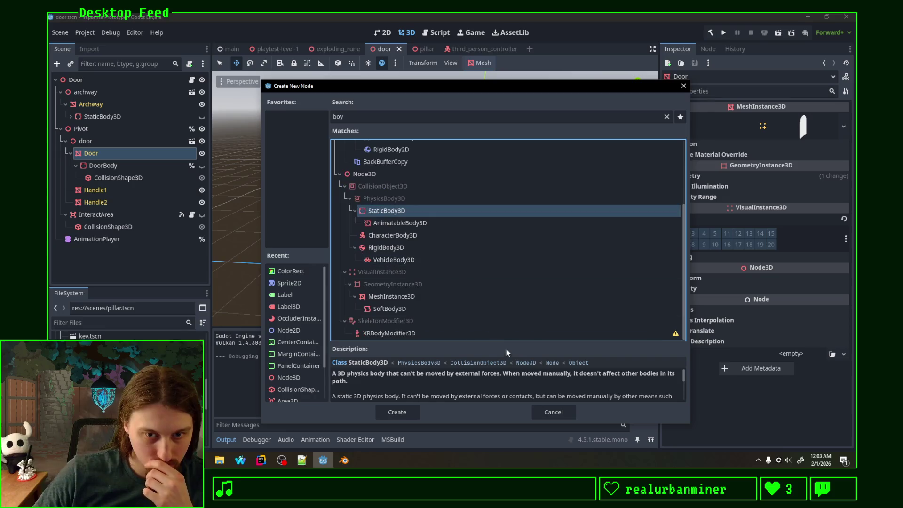
scroll(516, 384, down, 2)
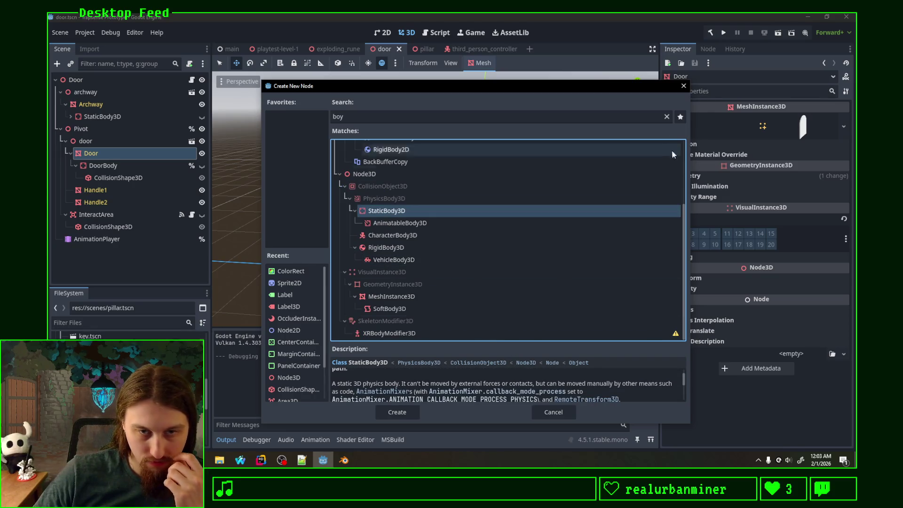
click(684, 87)
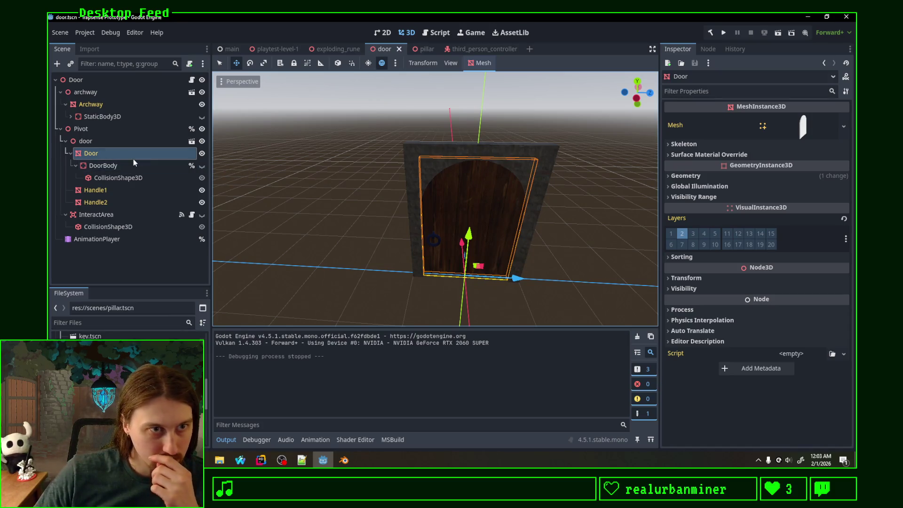
Inspect DoorBody's CollisionShape3D and its Disabled property, then return to Door.cs in Rider
click(140, 175)
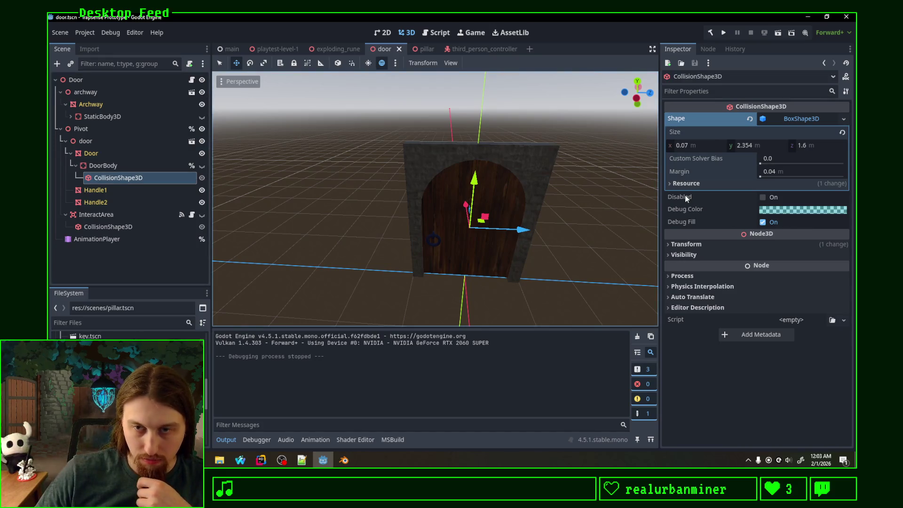
mouse_move(686, 199)
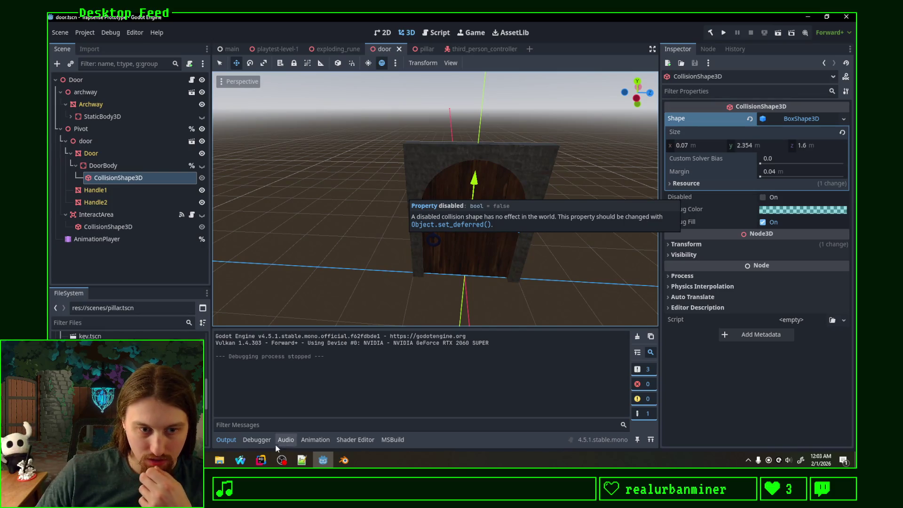
click(261, 459)
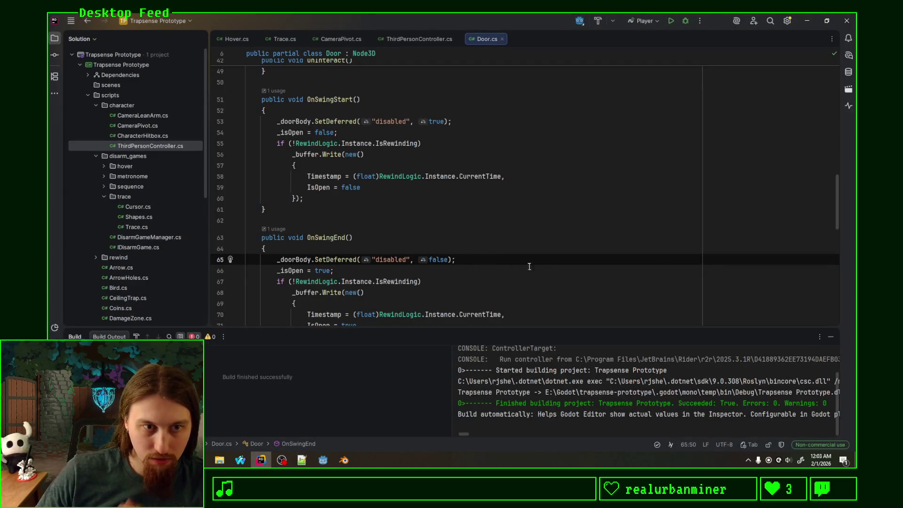
Check the "disabled" argument of SetDeferred on line 53, rebuild, and return to Godot's door scene
click(487, 119)
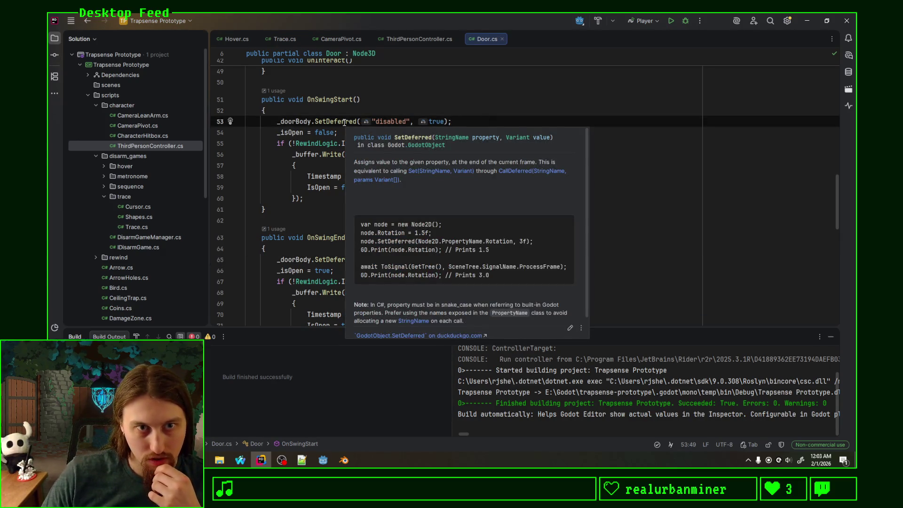
double_click(392, 122)
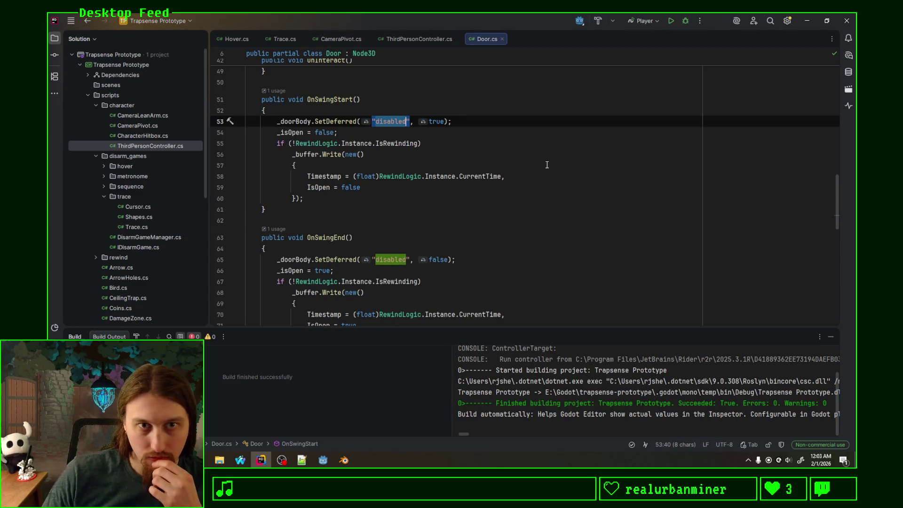
scroll(471, 155, up, 1)
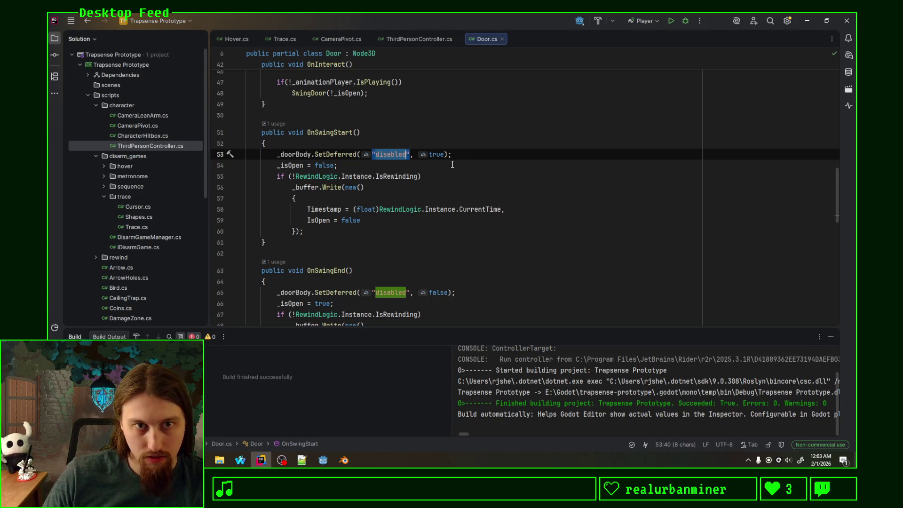
click(462, 155)
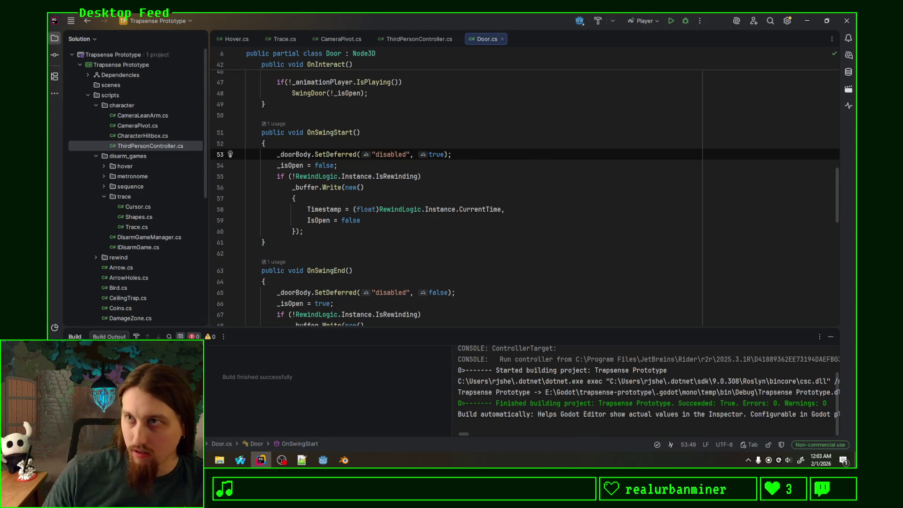
key(alt+Tab)
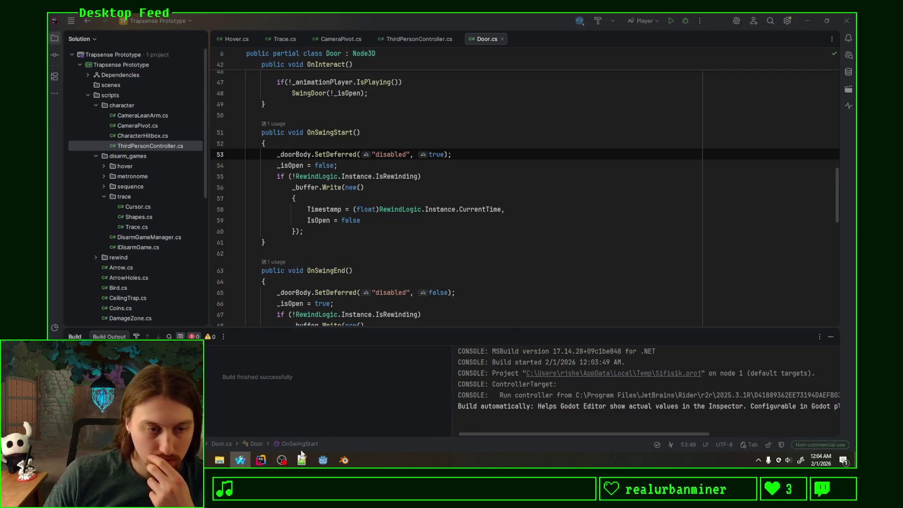
click(261, 459)
click(322, 459)
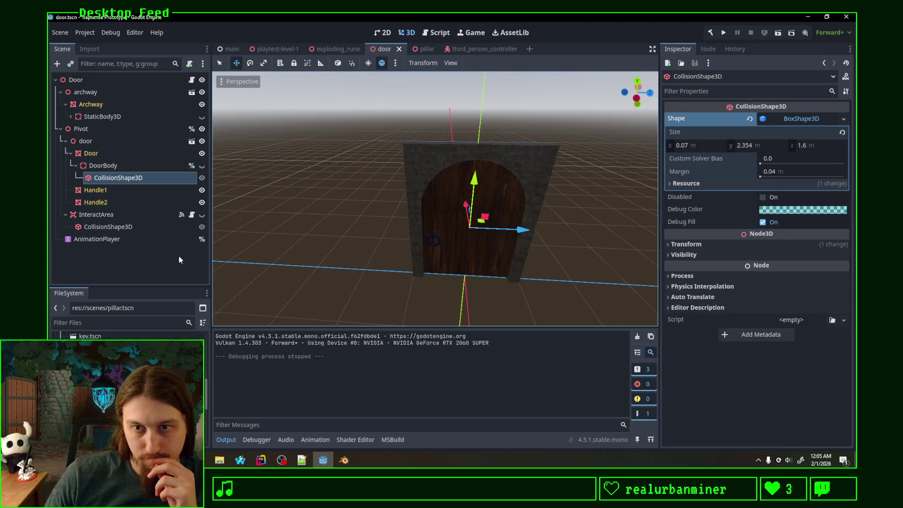
Confirm DoorBody's Disable Mode stays Remove, then switch back to Door.cs in Rider
click(112, 165)
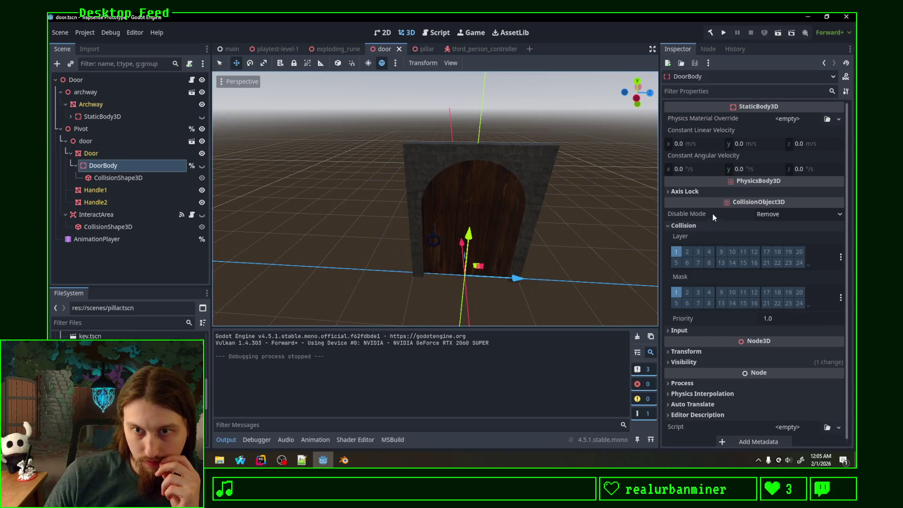
click(771, 216)
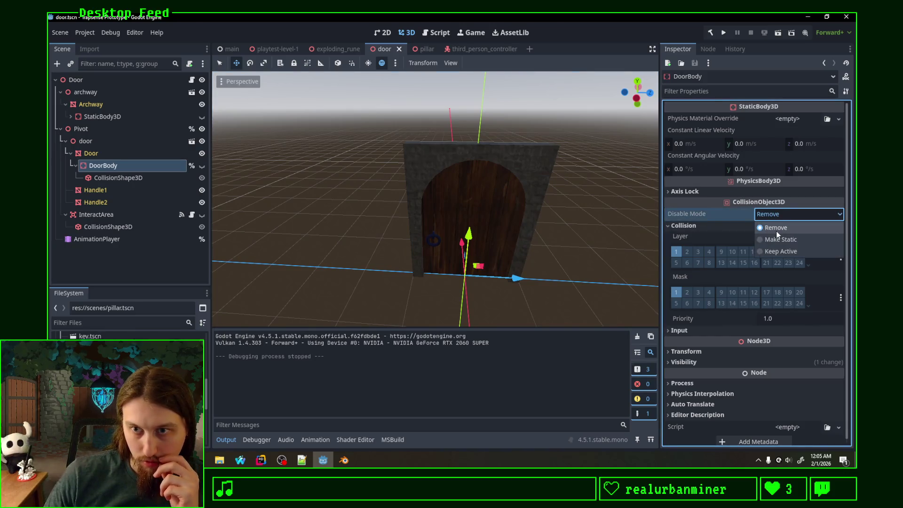
click(736, 223)
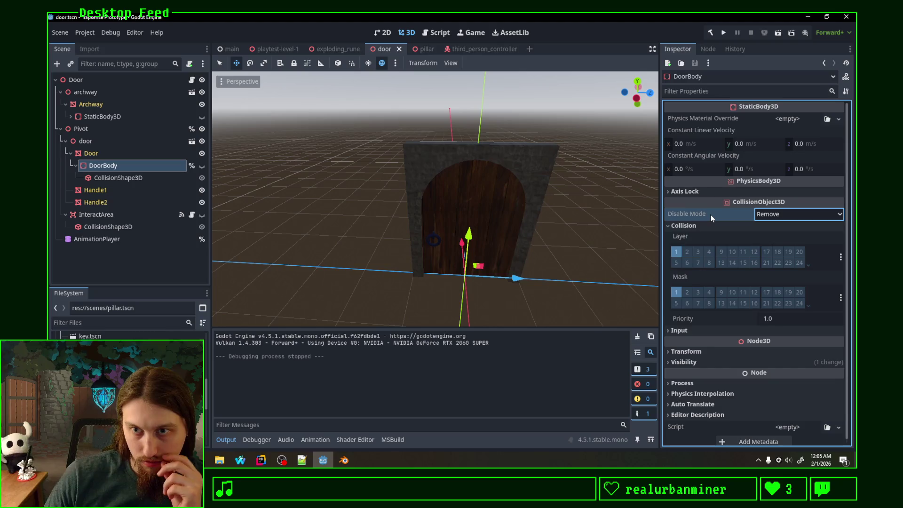
mouse_move(710, 215)
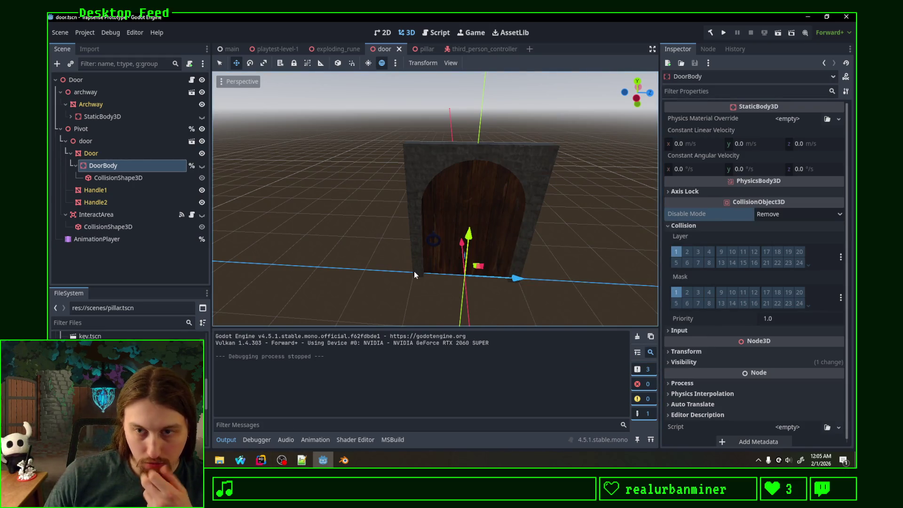
click(261, 460)
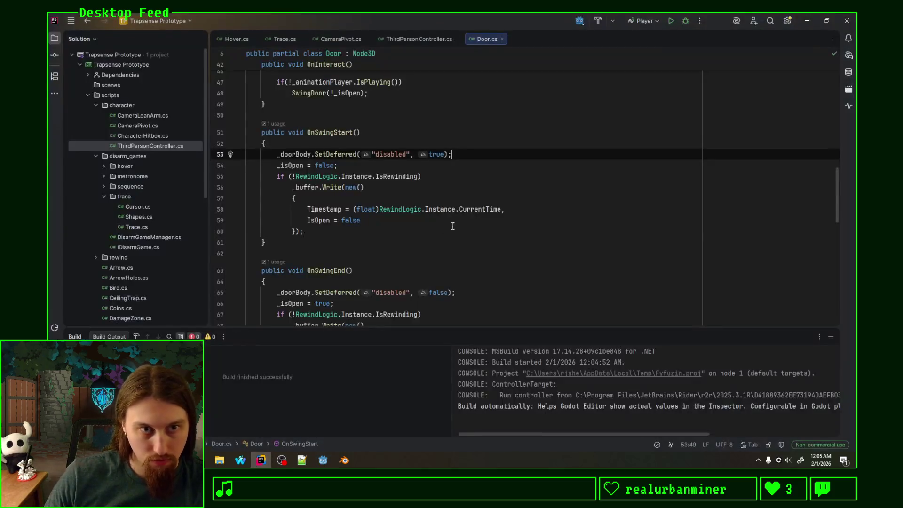
Undo the door body edits, restoring the StaticBody3D lookup and line 53's ProcessMode Disabled assignment
key(ctrl+z)
key(ctrl+z)
key(ctrl+z)
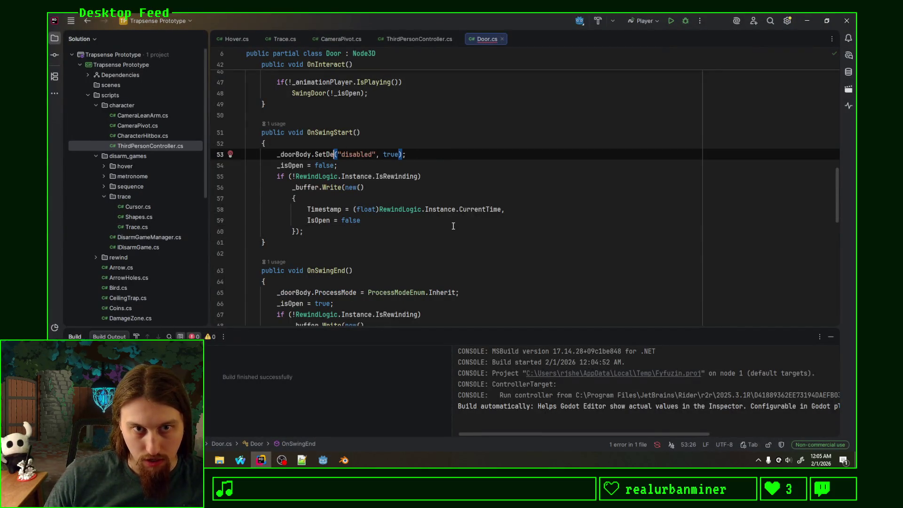
key(ctrl+z)
key(ctrl+z)
key(ctrl+z)
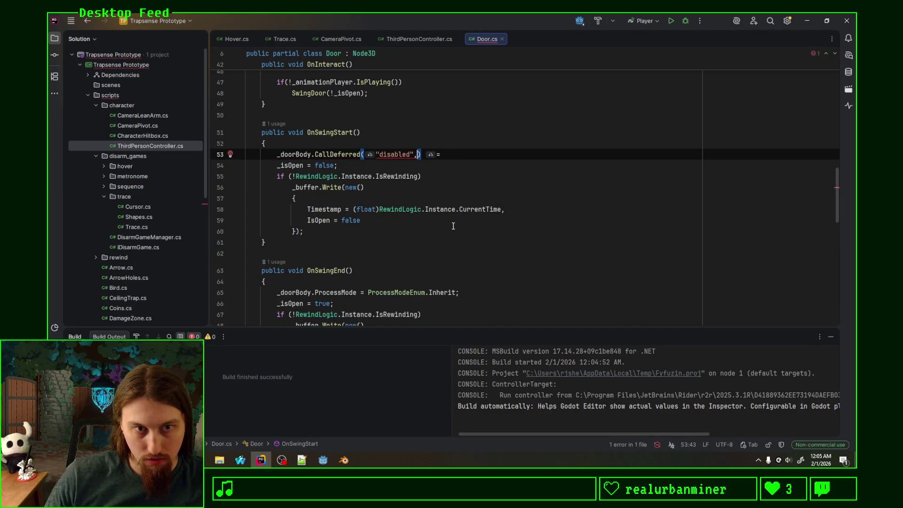
key(ctrl+z)
key(ctrl+z)
key(ctrl+z)
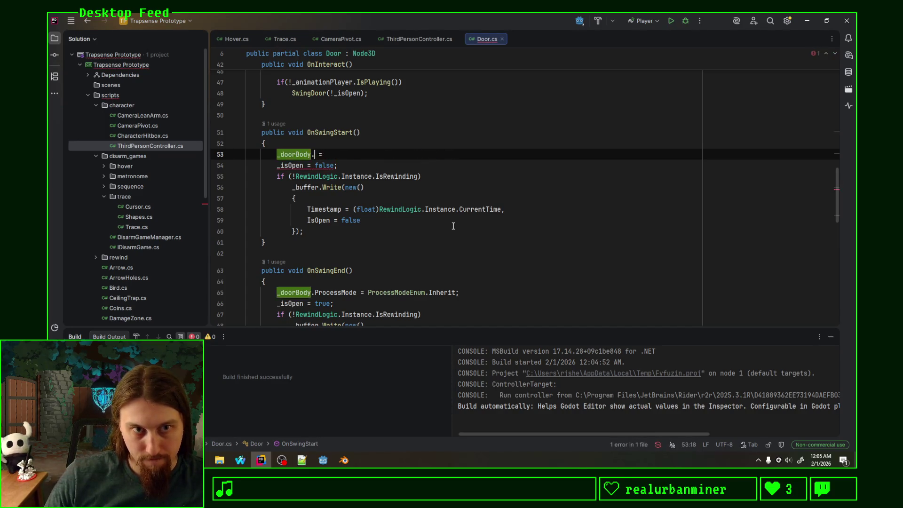
key(ctrl+z)
key(ctrl+z)
key(ctrl+z)
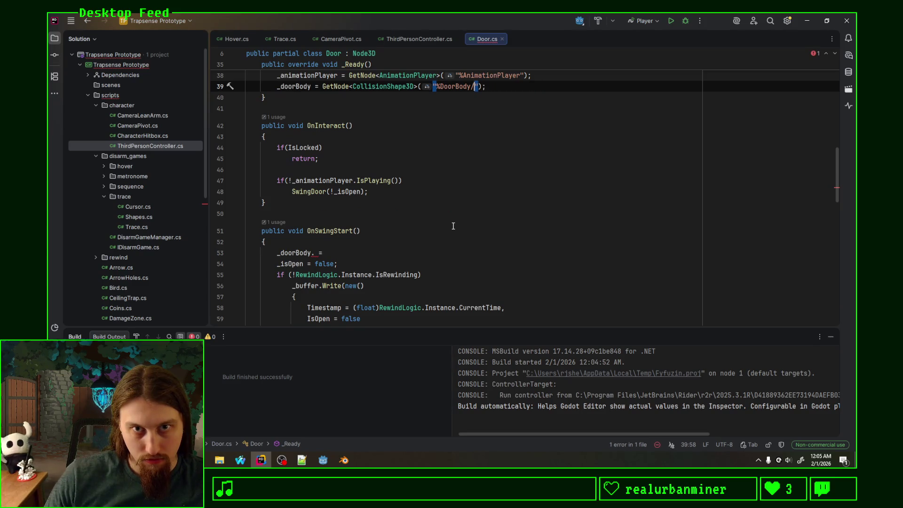
key(ctrl+z)
key(ctrl+z)
key(ctrl+z)
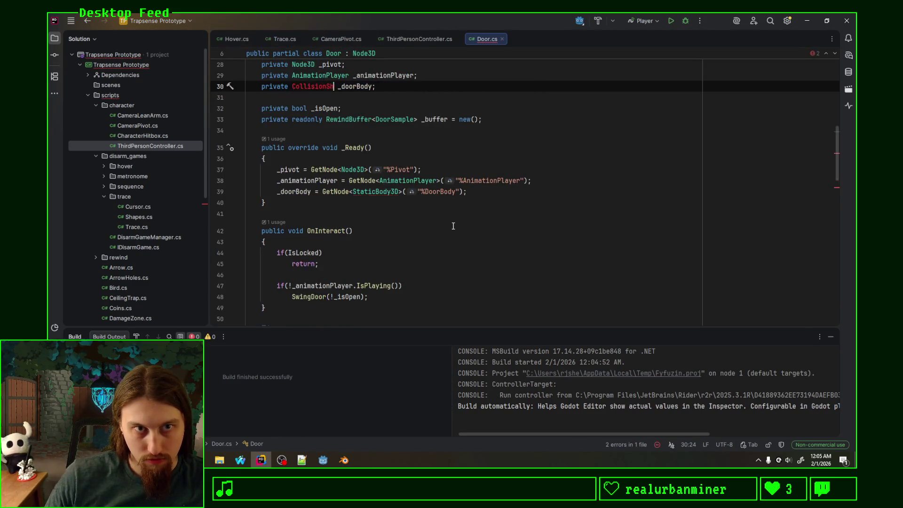
key(ctrl+z)
key(ctrl+z)
key(ctrl+z)
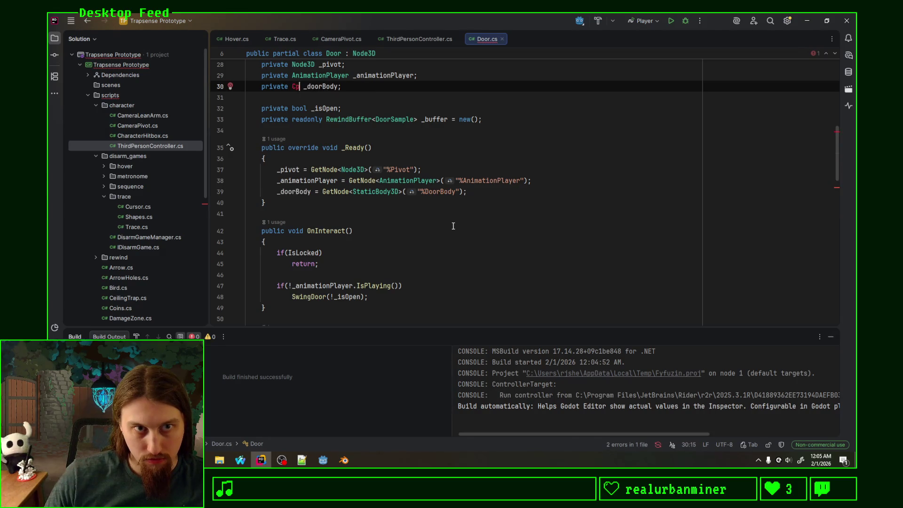
key(ctrl+z)
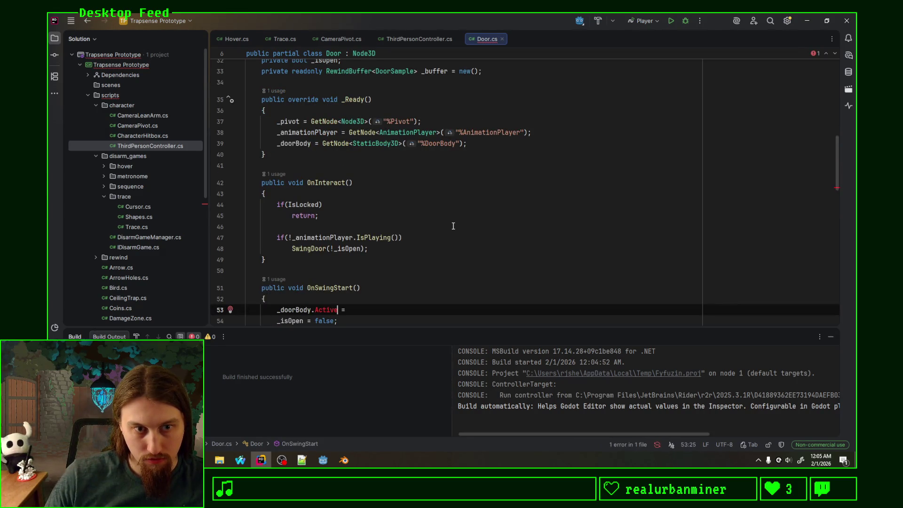
key(ctrl+z)
key(ctrl+z)
key(ctrl+z)
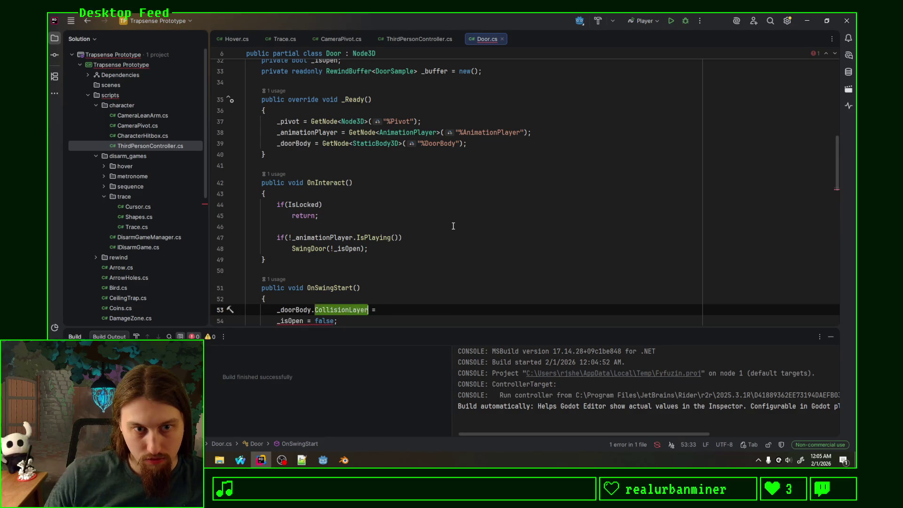
Highlight every usage of ProcessMode in Door.cs
key(Escape)
scroll(517, 259, down, 3)
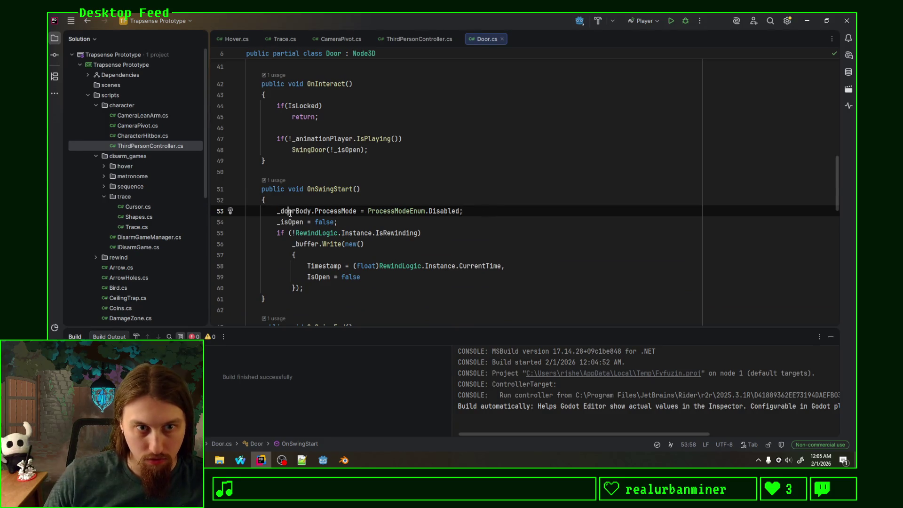
double_click(336, 211)
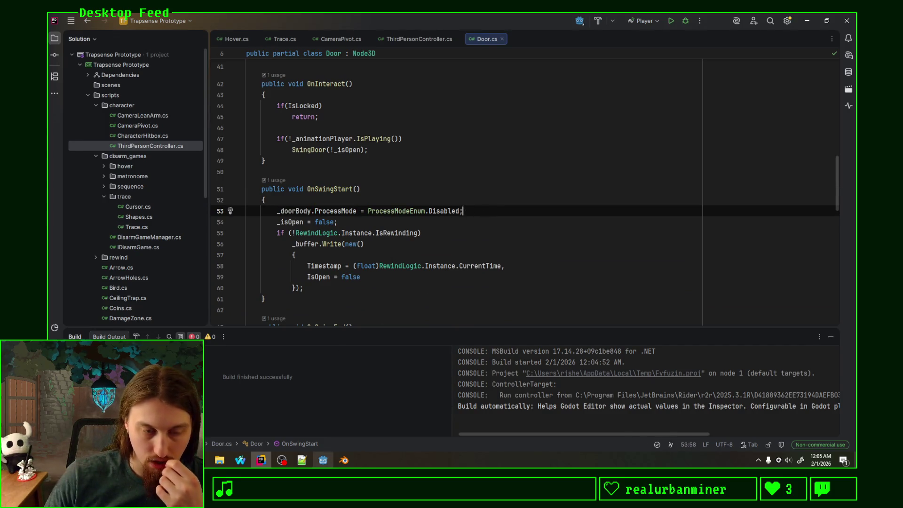
click(322, 460)
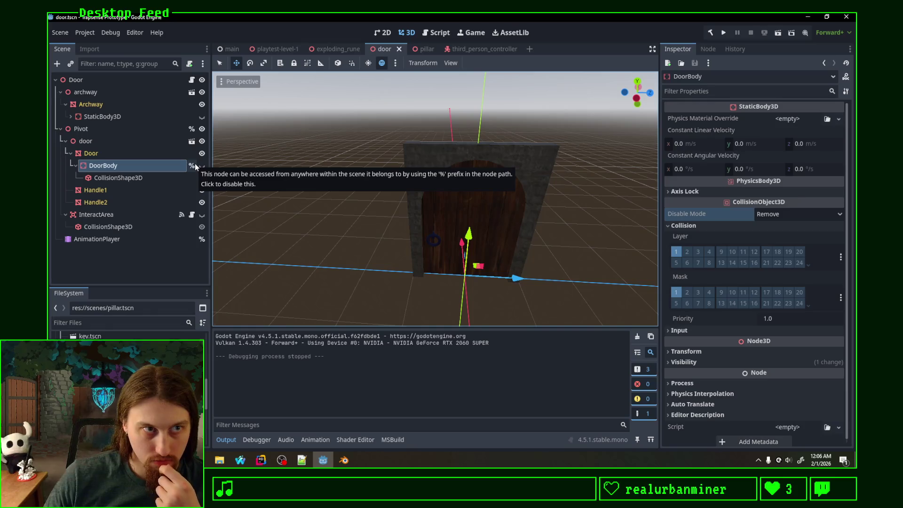
Save the door scene with DoorBody marked as a scene-unique node
key(ctrl+s)
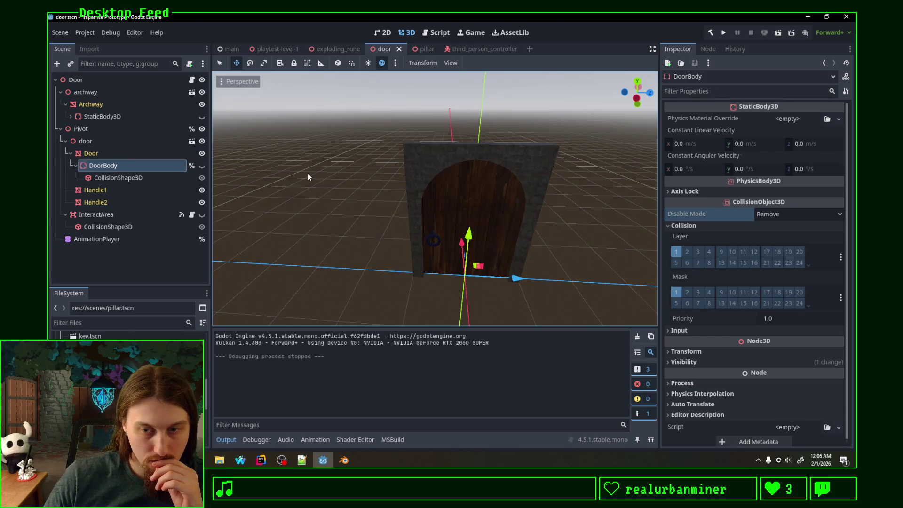
click(263, 459)
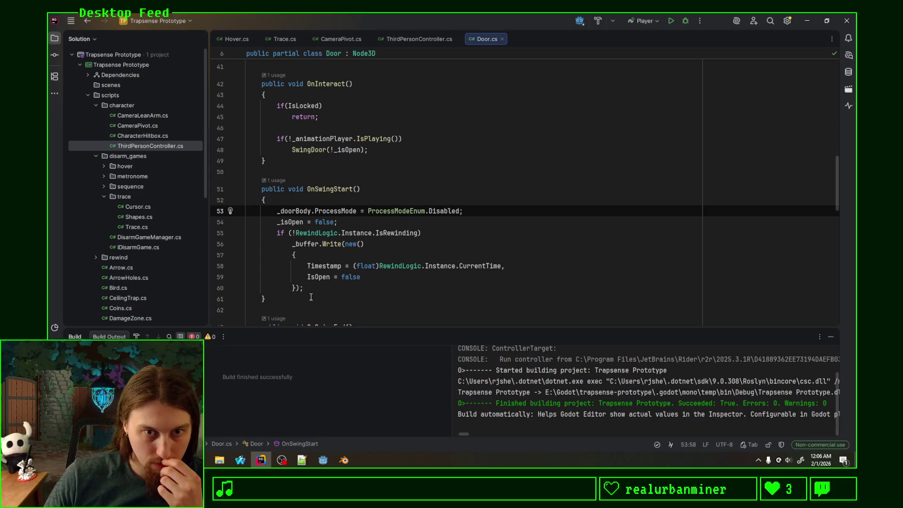
Add GD.Print("Swing start"); as the first line of OnSwingStart
click(491, 203)
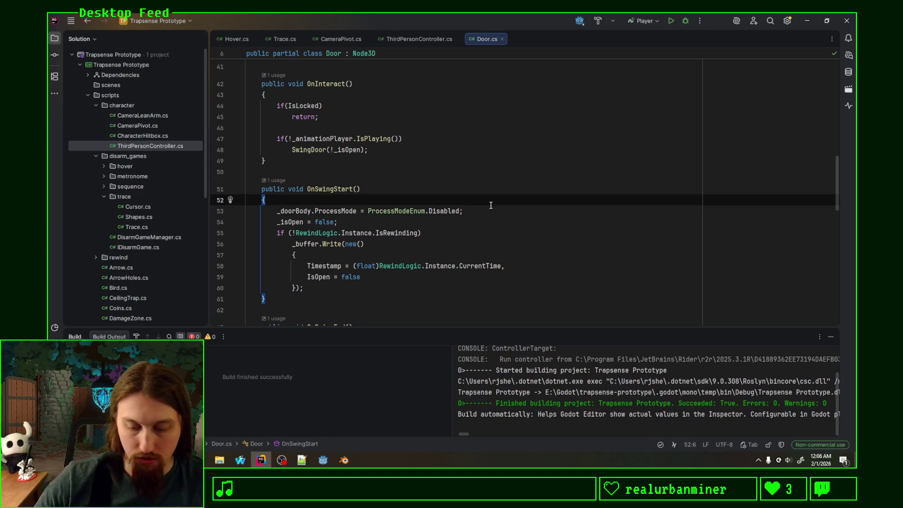
key(Return)
text(GD.L)
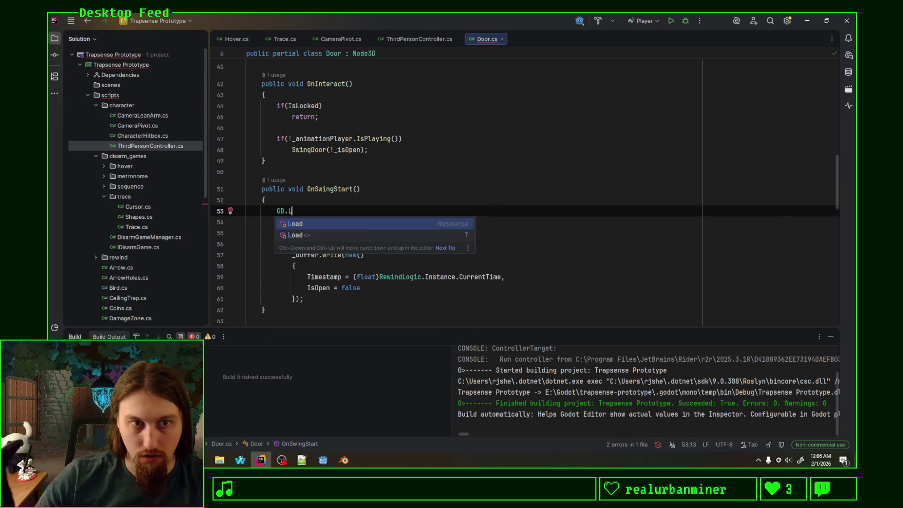
key(BackSpace)
text(Pr)
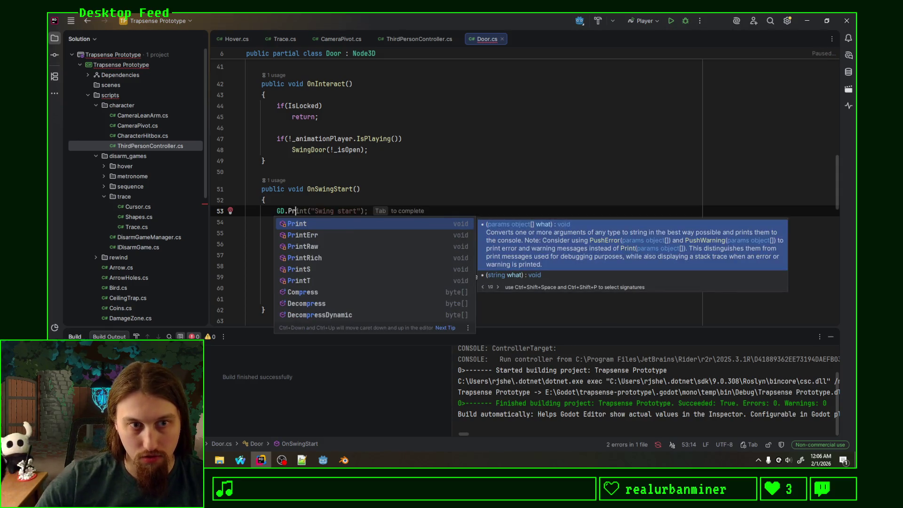
key(Tab)
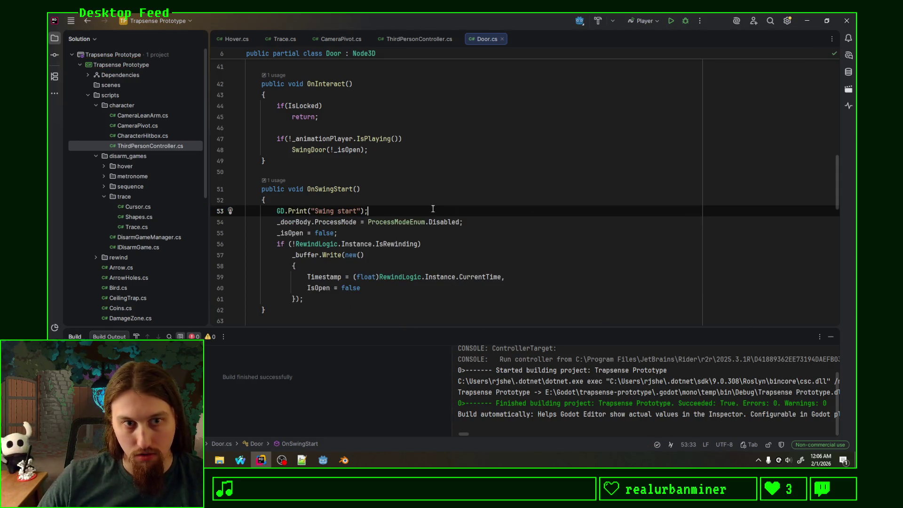
Copy the print into OnSwingEnd as "Swing end", then build and run the game
key(shift+Up)
scroll(403, 235, down, 3)
key(ctrl+c)
scroll(404, 236, down, 1)
click(404, 250)
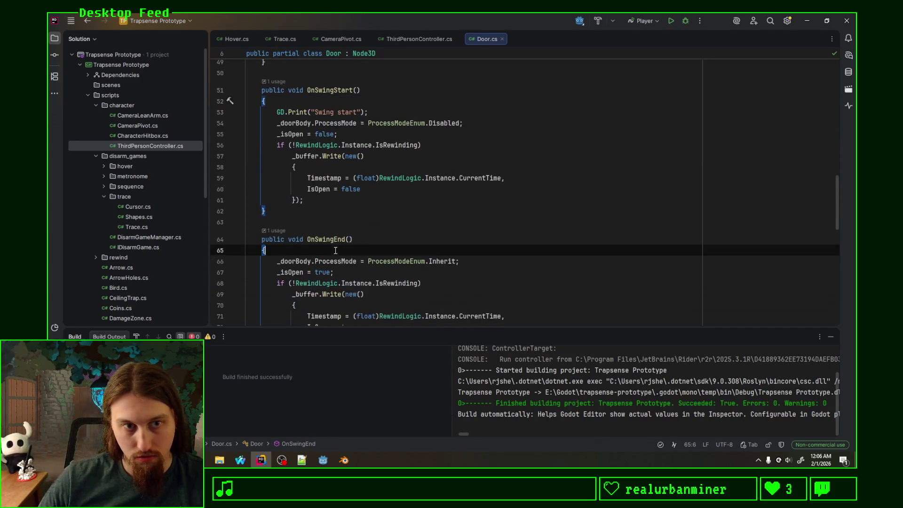
key(ctrl+v)
double_click(347, 260)
text(end)
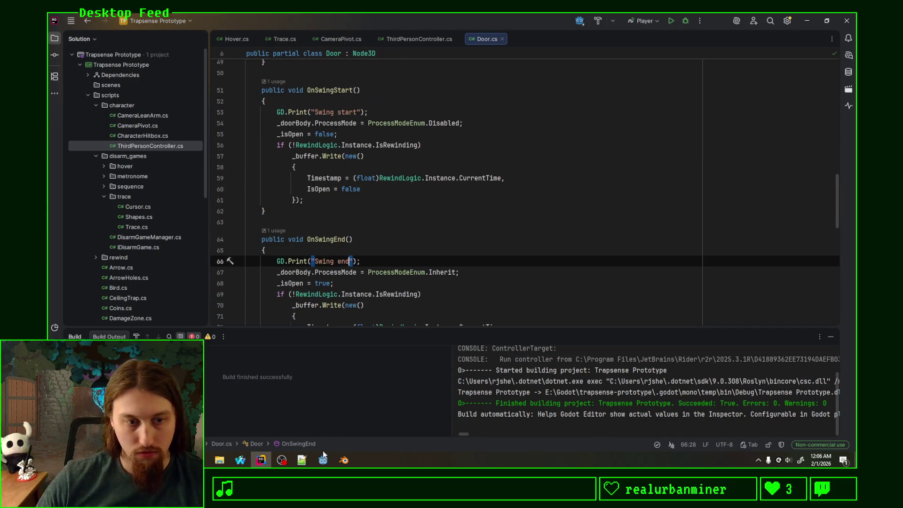
click(323, 460)
click(724, 33)
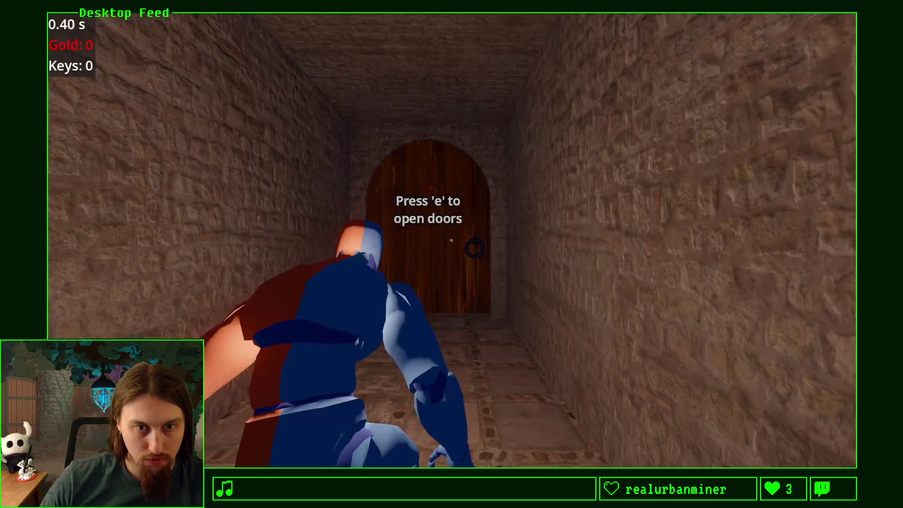
Walk to the door, open it with E, and check the Swing start and Swing end output
key(w)
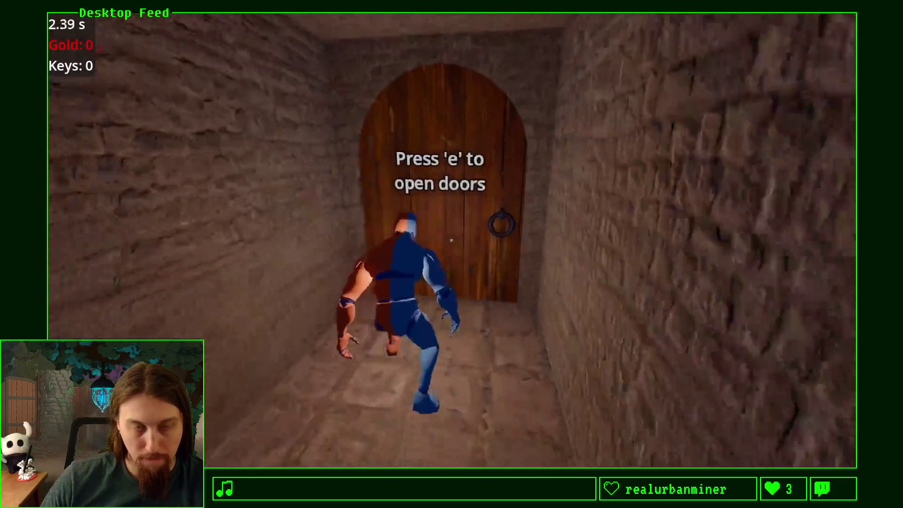
key(e)
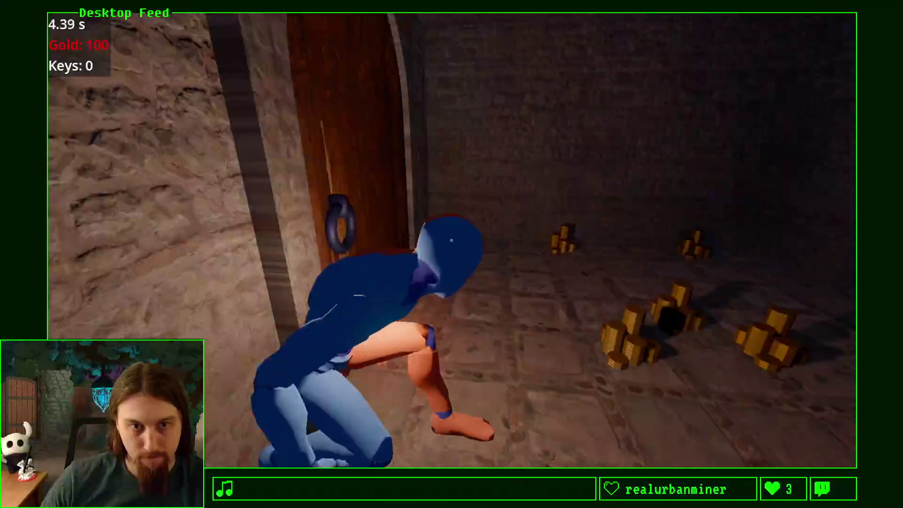
key(alt+Tab)
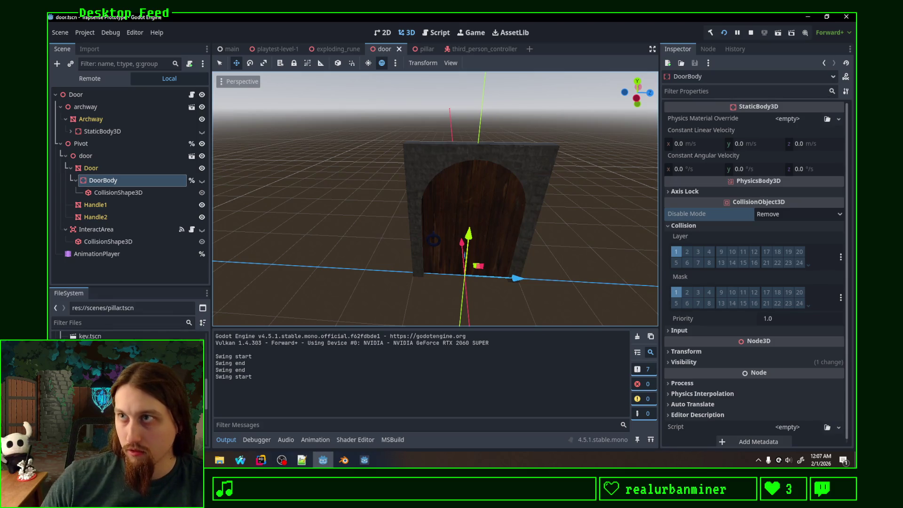
key(alt+Tab)
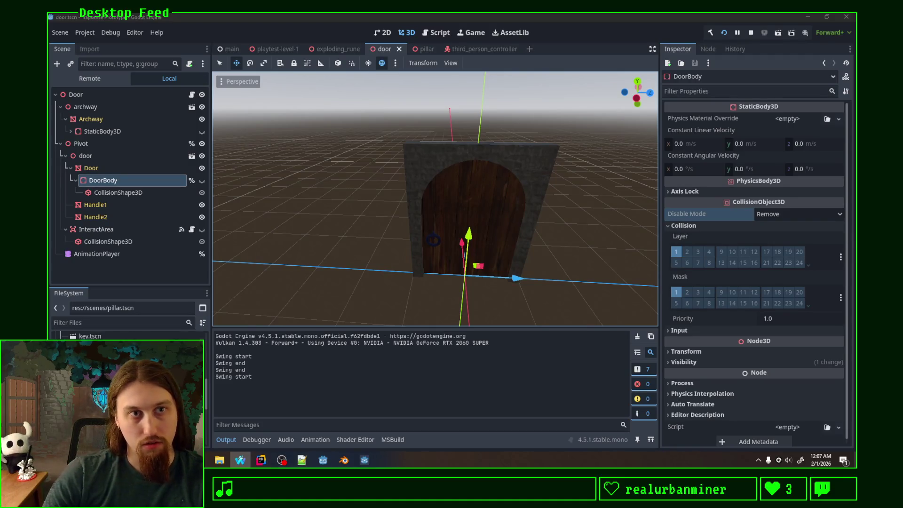
click(495, 48)
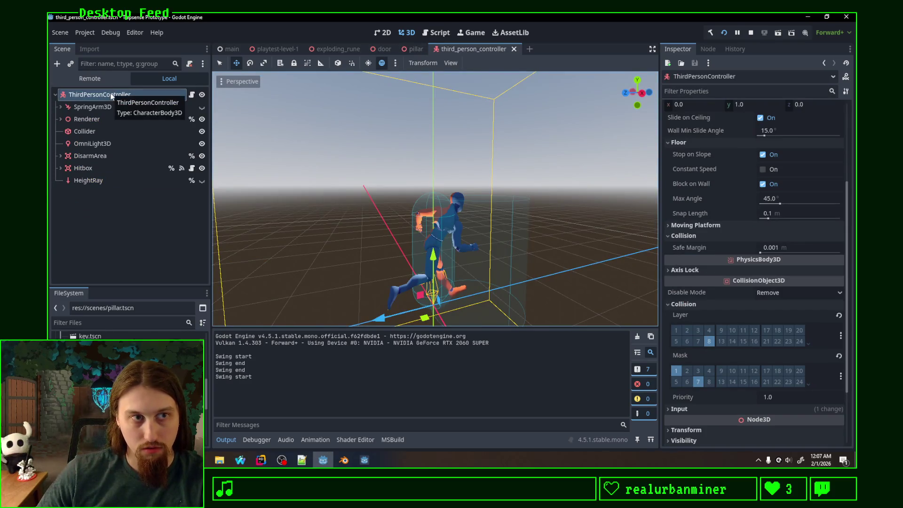
Inspect the SpringArm3D and ThirdPersonController node properties in the third_person_controller scene
key(alt+Tab)
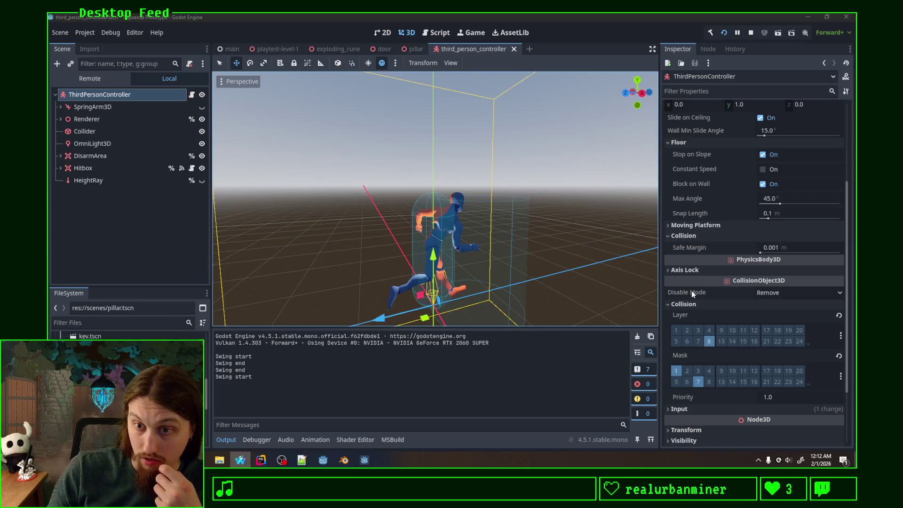
mouse_move(691, 291)
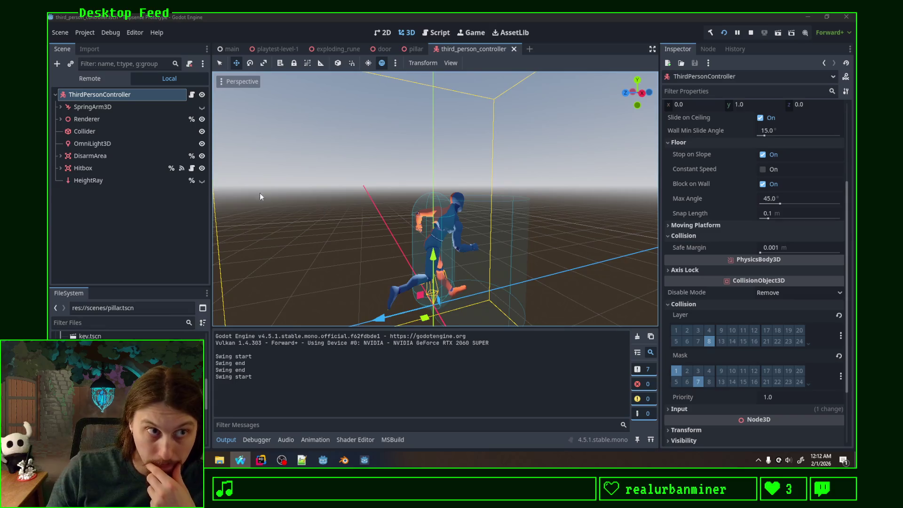
click(128, 106)
click(137, 94)
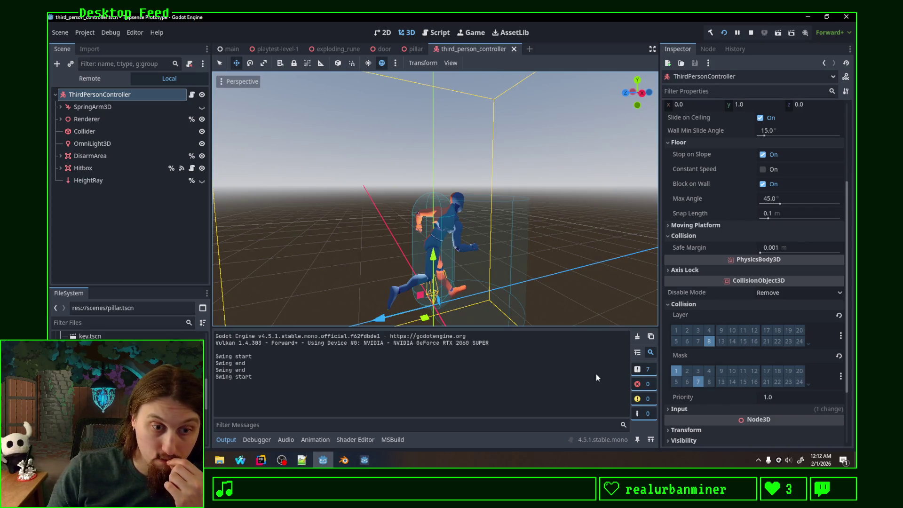
click(261, 460)
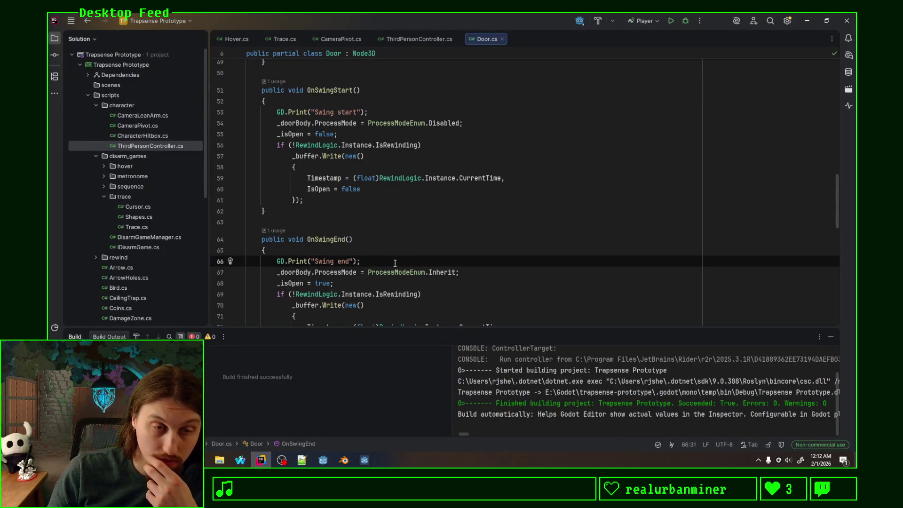
Delete the "Swing end" and "Swing start" GD.Print lines from the swing handlers
click(223, 261)
key(BackSpace)
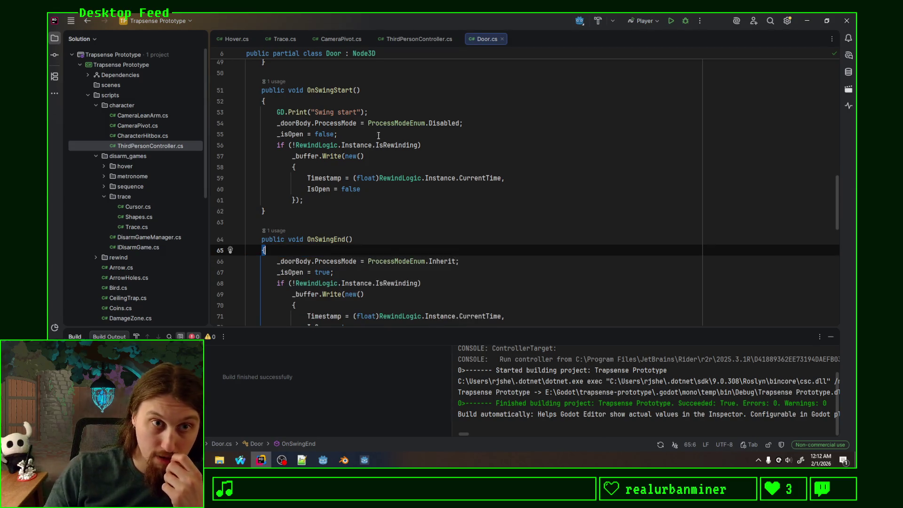
drag(395, 101, 395, 112)
key(BackSpace)
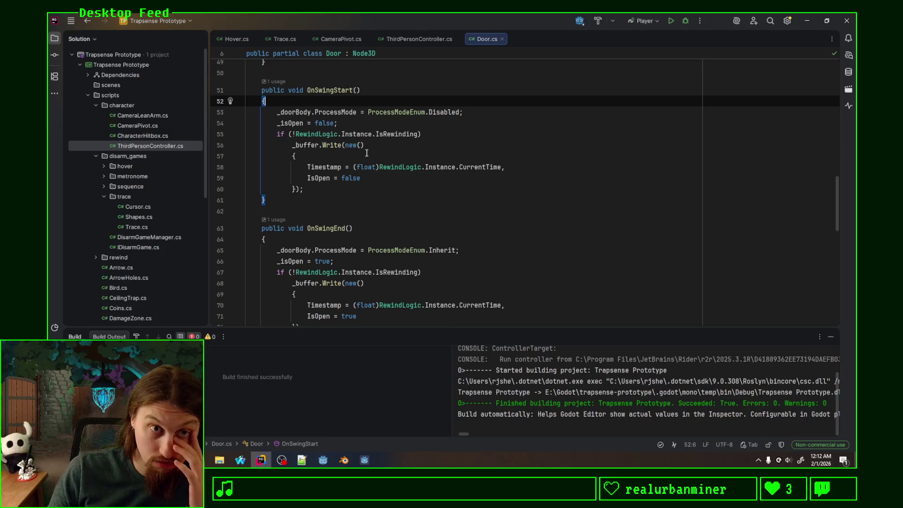
click(477, 113)
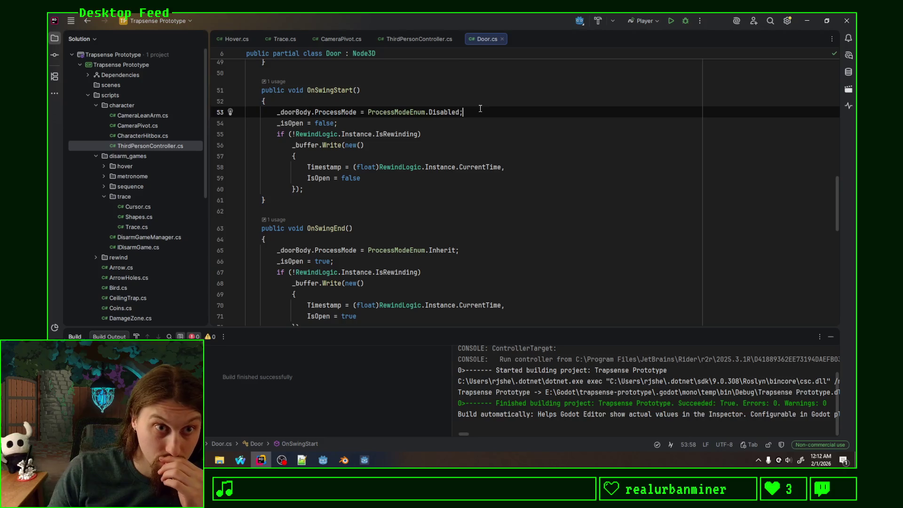
Replace line 53's ProcessMode assignment with a .Remove call on _doorBody
drag(477, 113, 276, 113)
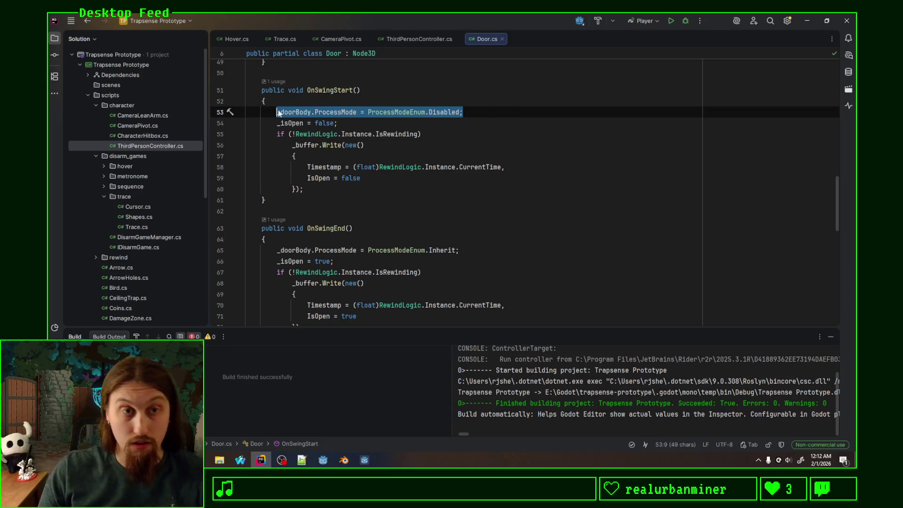
click(456, 115)
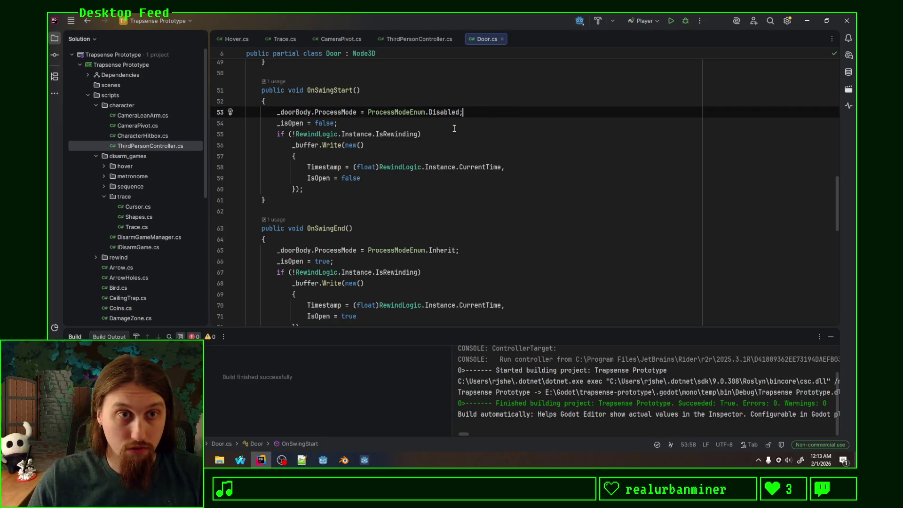
drag(311, 112, 480, 109)
text(.)
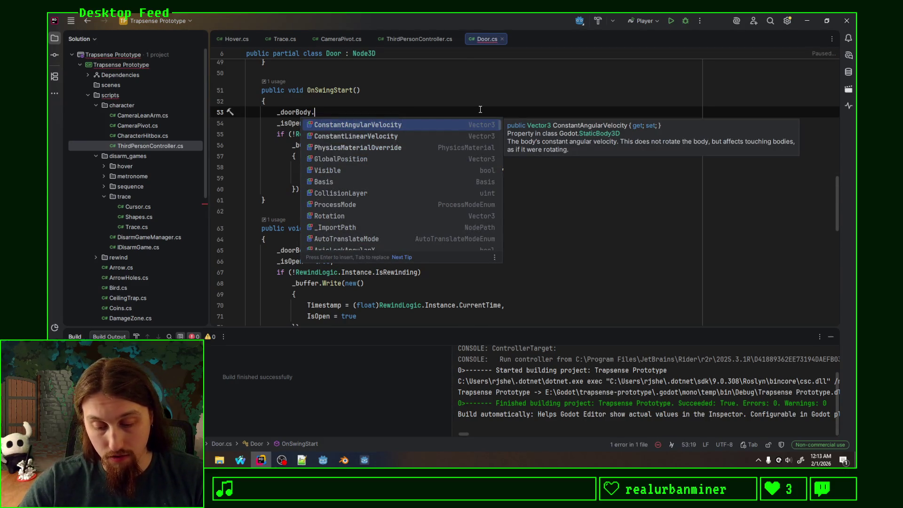
text(Remove)
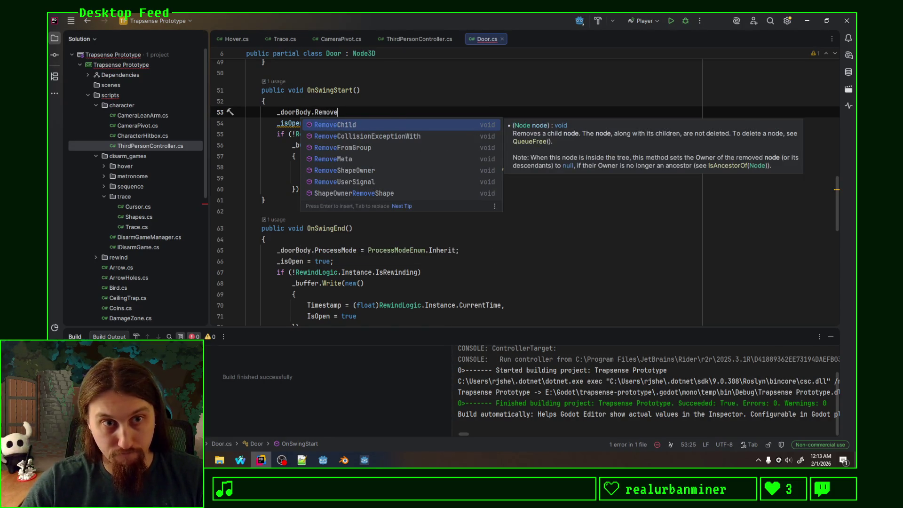
key(Home)
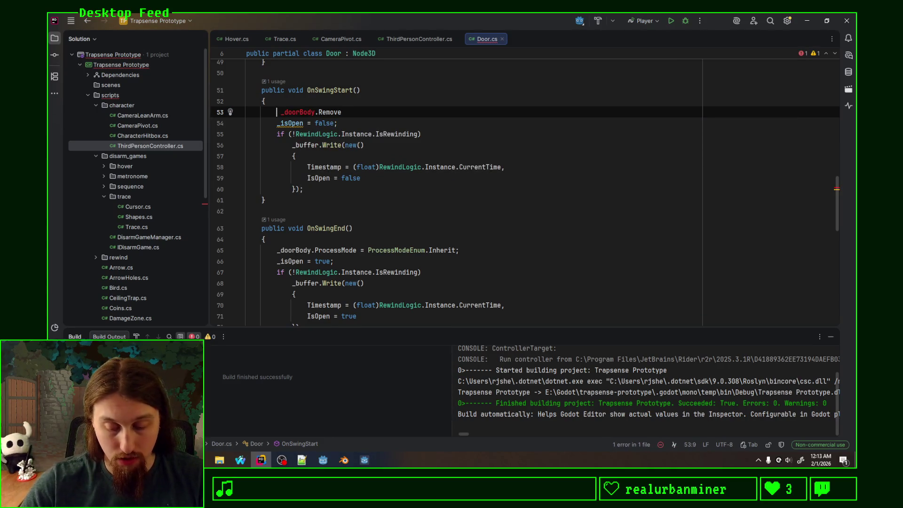
text(_doo)
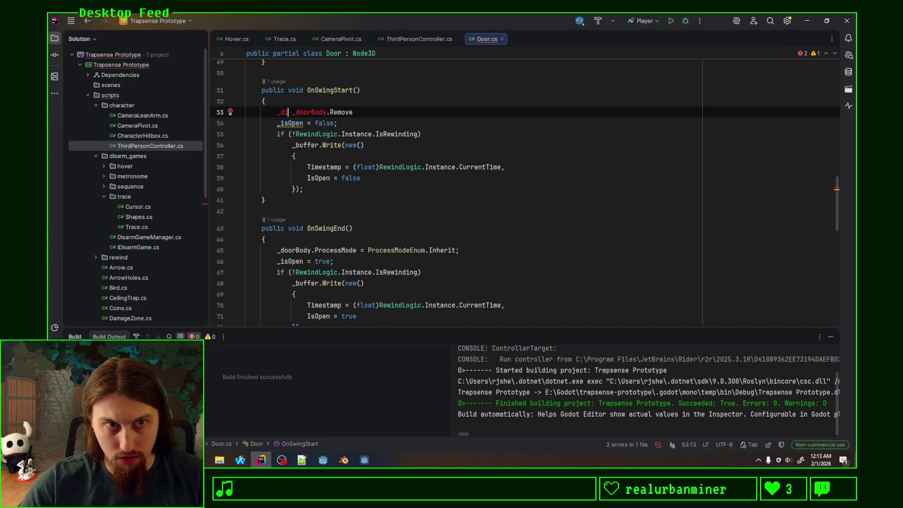
text(r)
key(Escape)
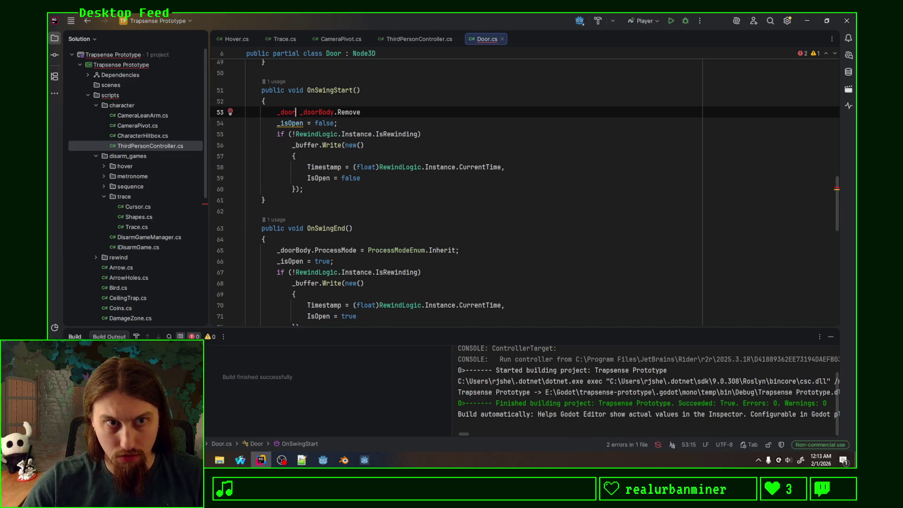
Clear the stray _door text and retype .Remove so line 53 reads _doorBody.Remove
key(ctrl+BackSpace)
key(Delete)
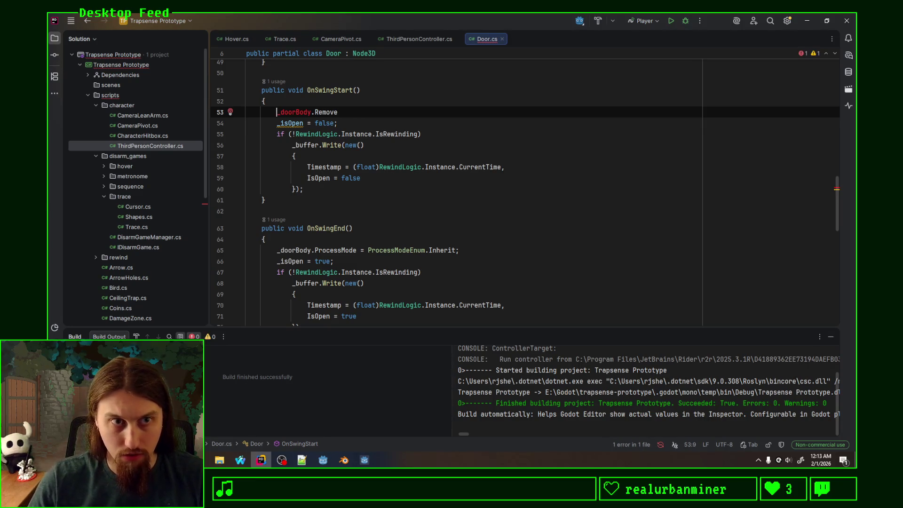
key(End)
key(BackSpace)
key(BackSpace)
key(BackSpace)
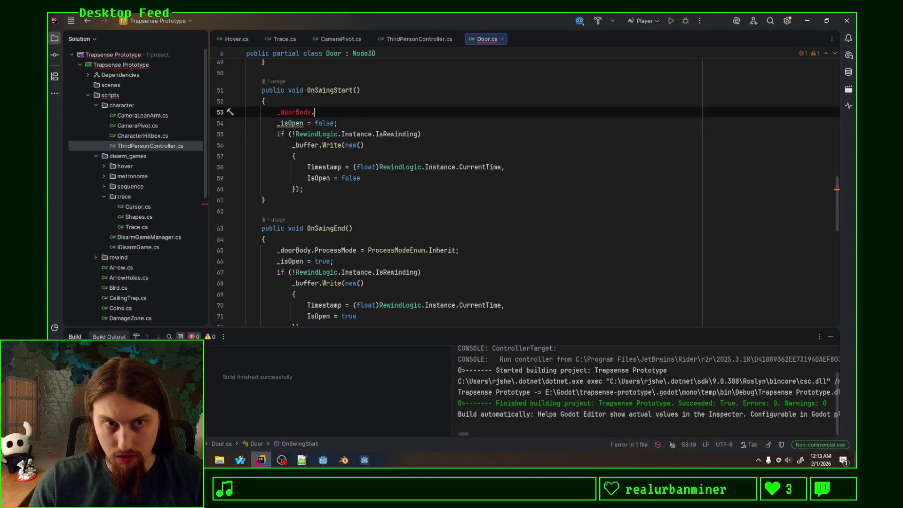
text(.Remove)
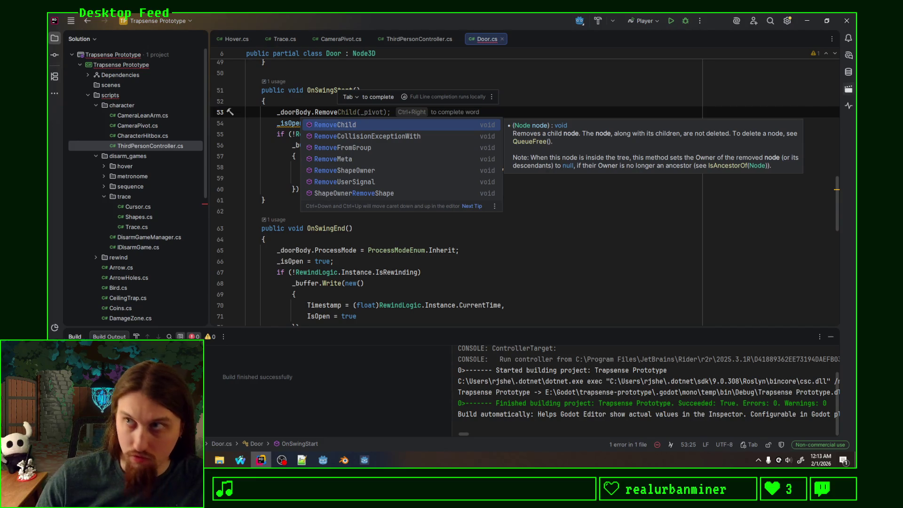
key(alt+Tab)
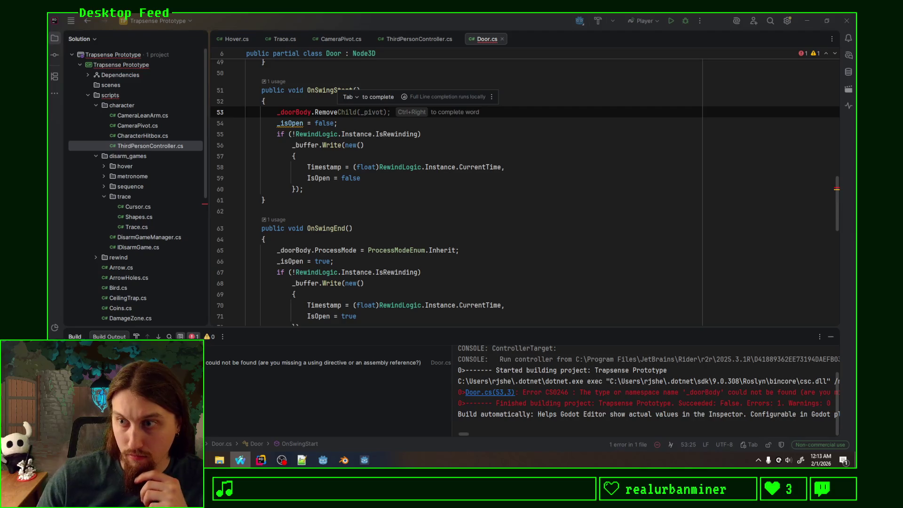
key(alt+Tab)
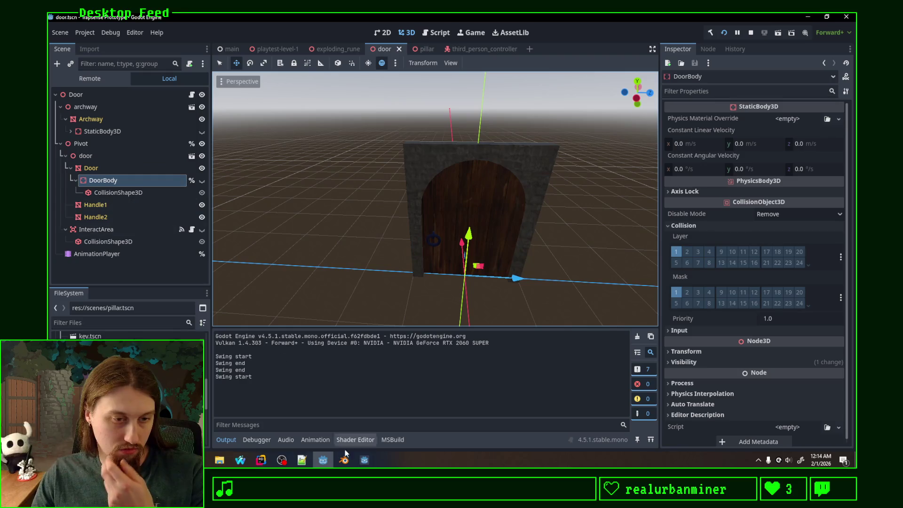
Return to Door.cs in Rider
mouse_move(343, 461)
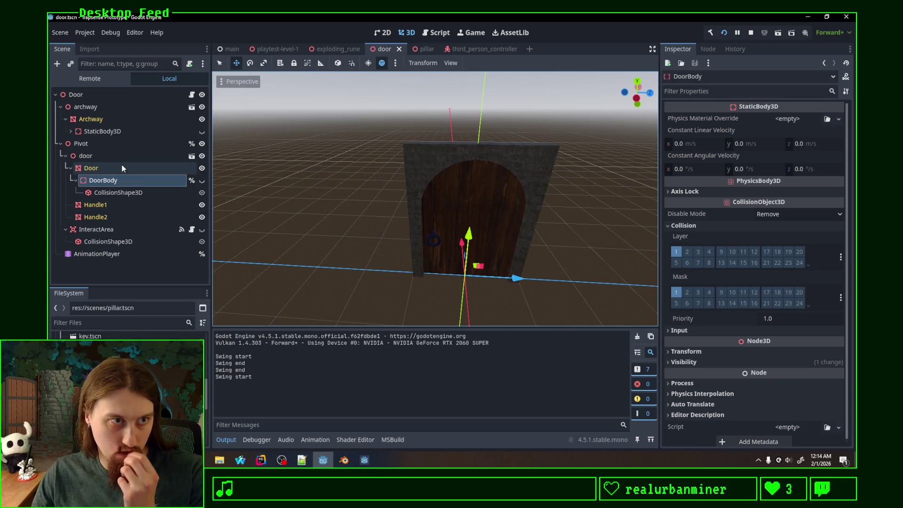
click(261, 460)
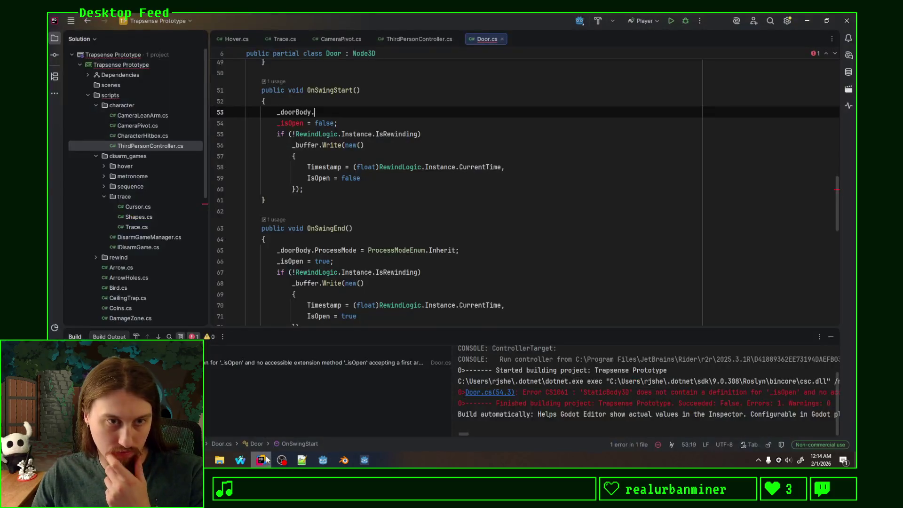
Browse _doorBody's completion members and type a partial Remove call on line 53
text(.)
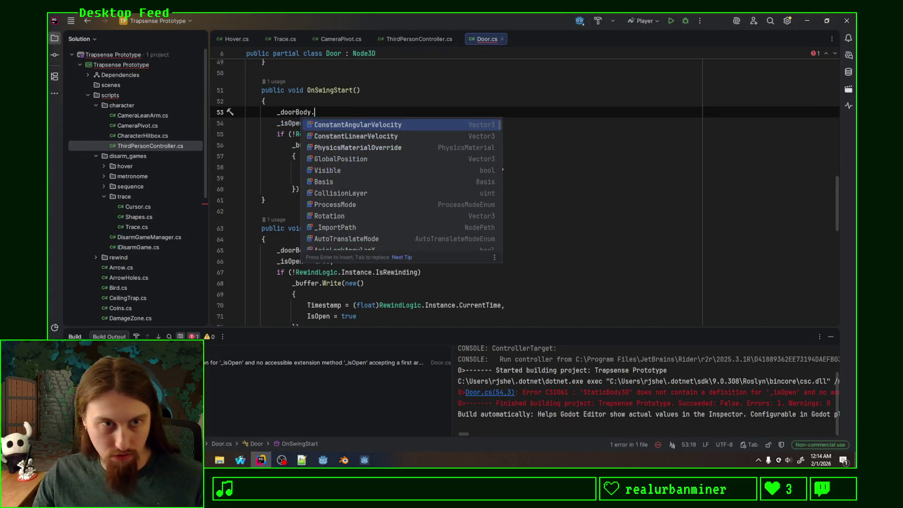
scroll(389, 189, down, 5)
scroll(389, 190, down, 10)
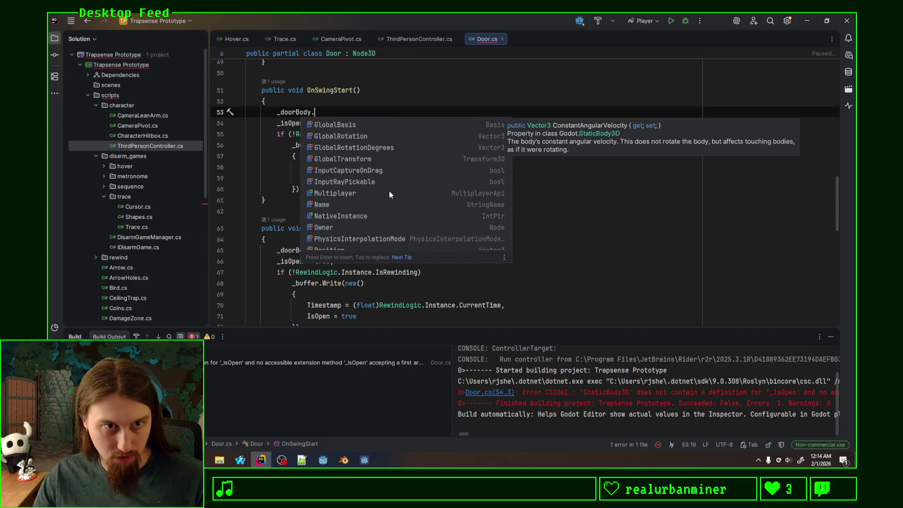
scroll(388, 191, down, 3)
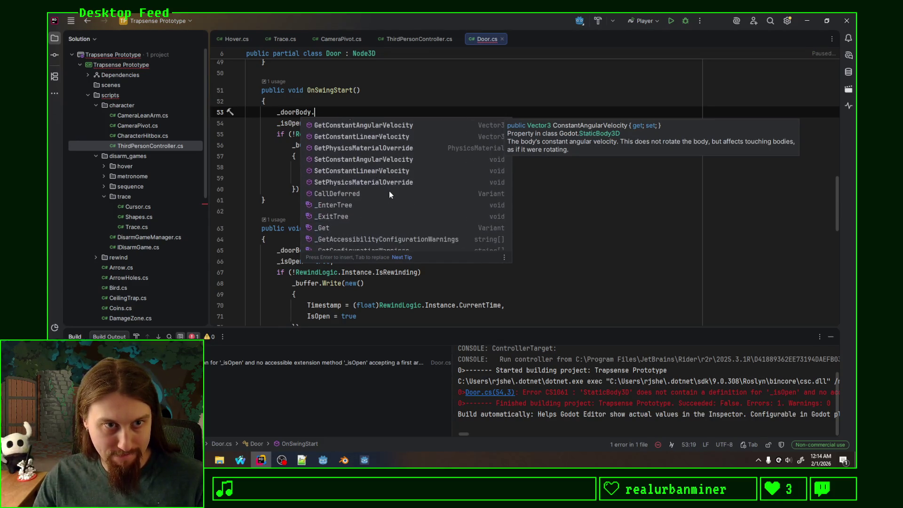
text(Re)
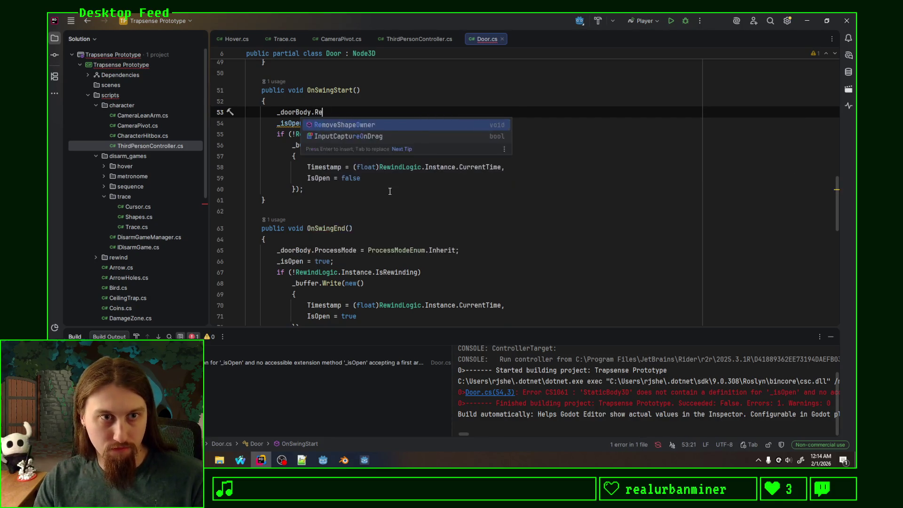
text(ovemve)
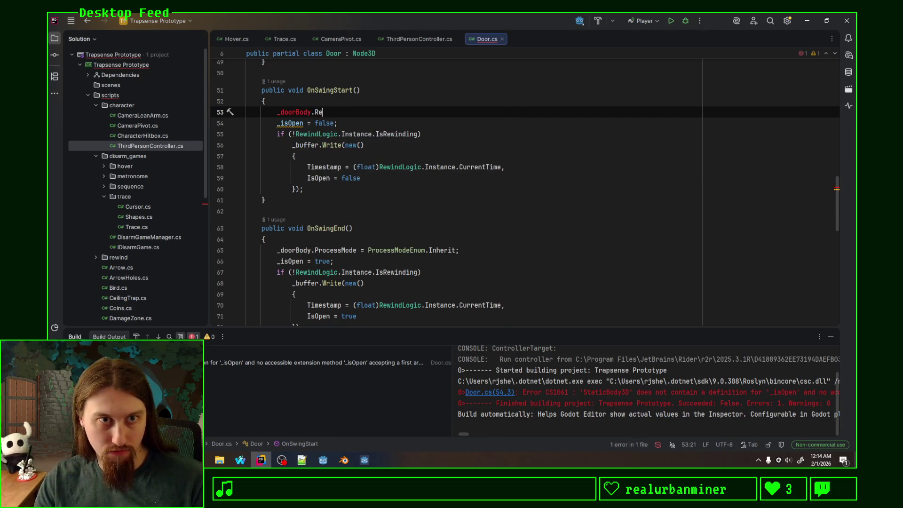
text(mo)
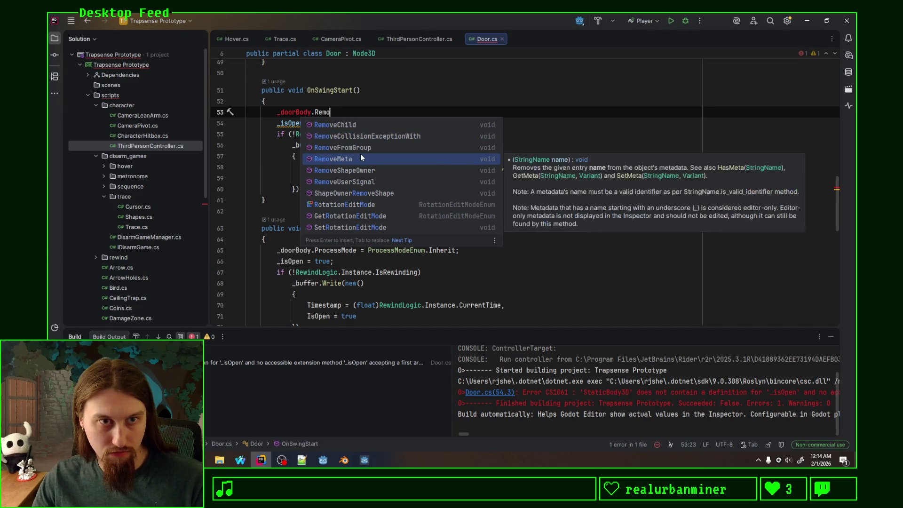
double_click(324, 112)
key(Escape)
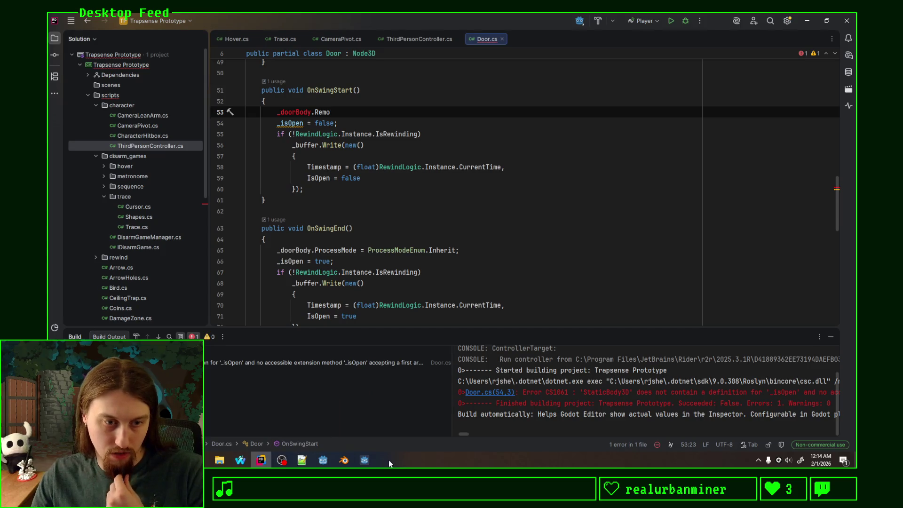
After checking Godot, delete the Remove text so line 53 reads just _doorBody
mouse_move(262, 462)
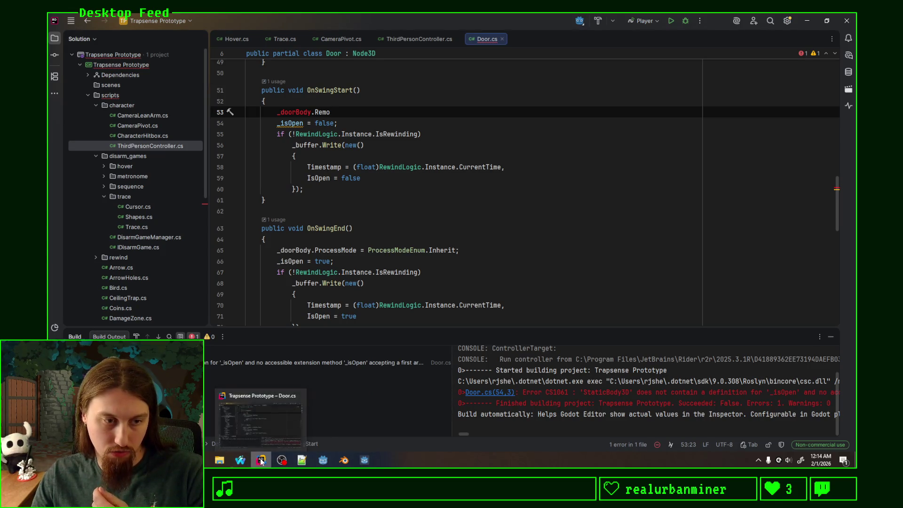
click(307, 393)
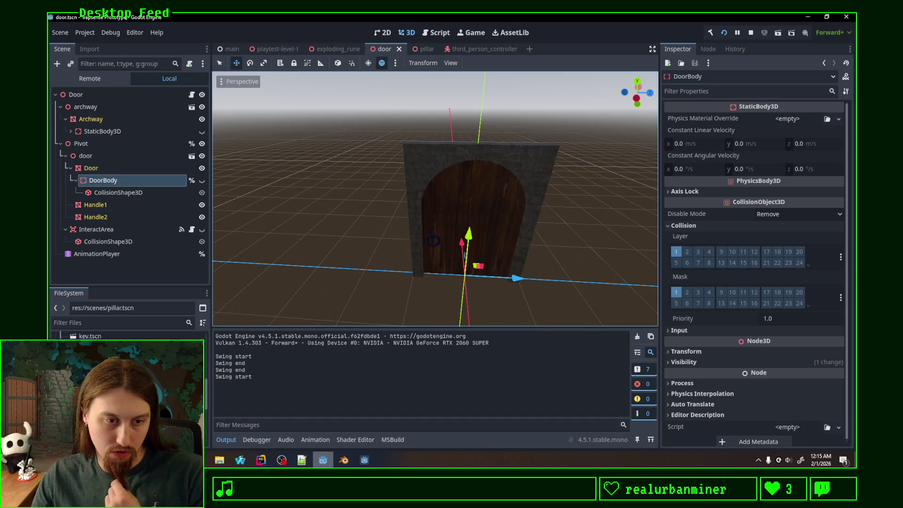
click(261, 460)
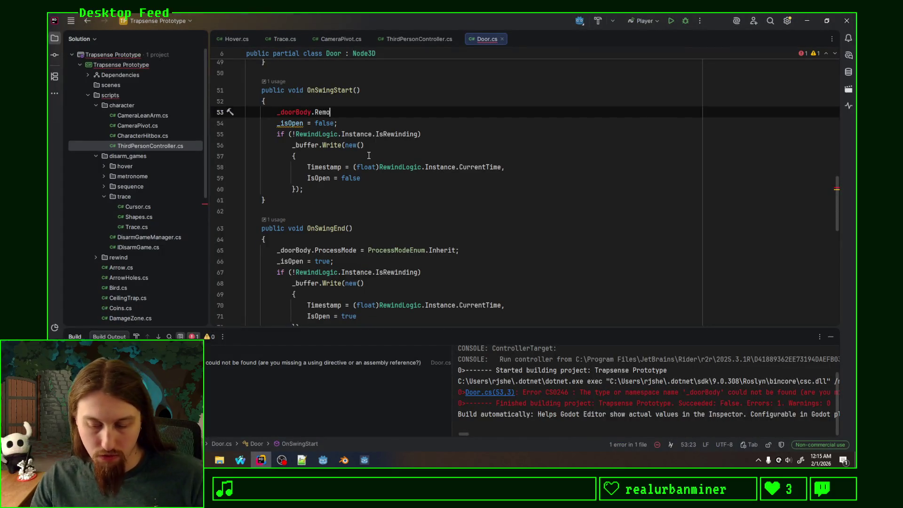
text(ve)
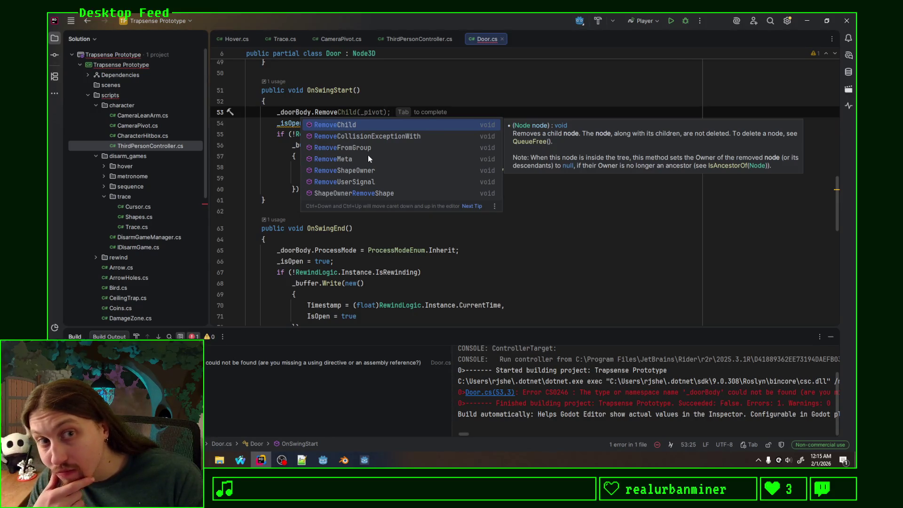
key(ctrl+BackSpace)
key(ctrl+BackSpace)
key(ctrl+BackSpace)
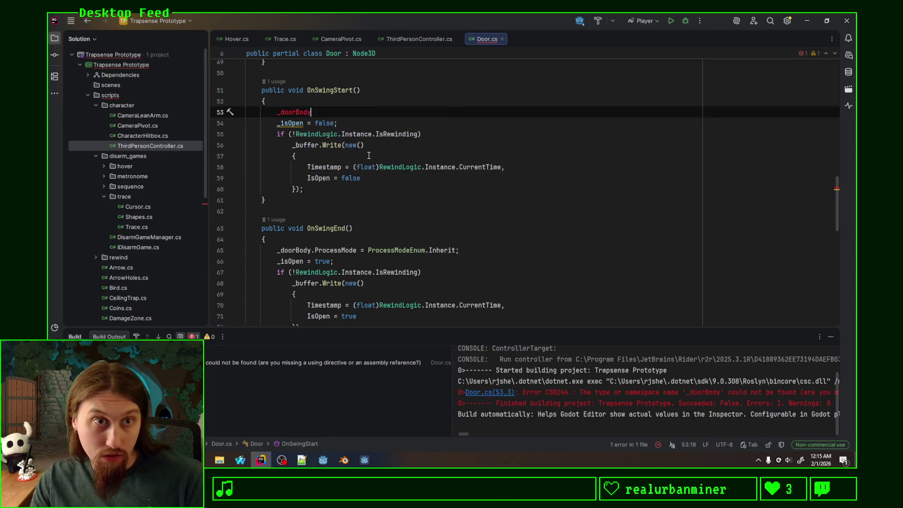
Complete line 53 as RemoveChild(_doorBody) in OnSwingStart
text(Remove)
key(Return)
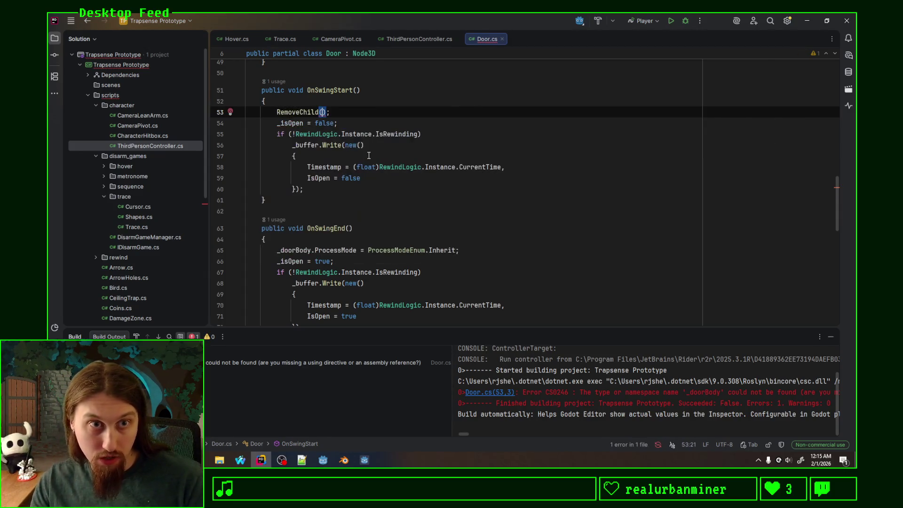
text(_doo)
key(Return)
key(End)
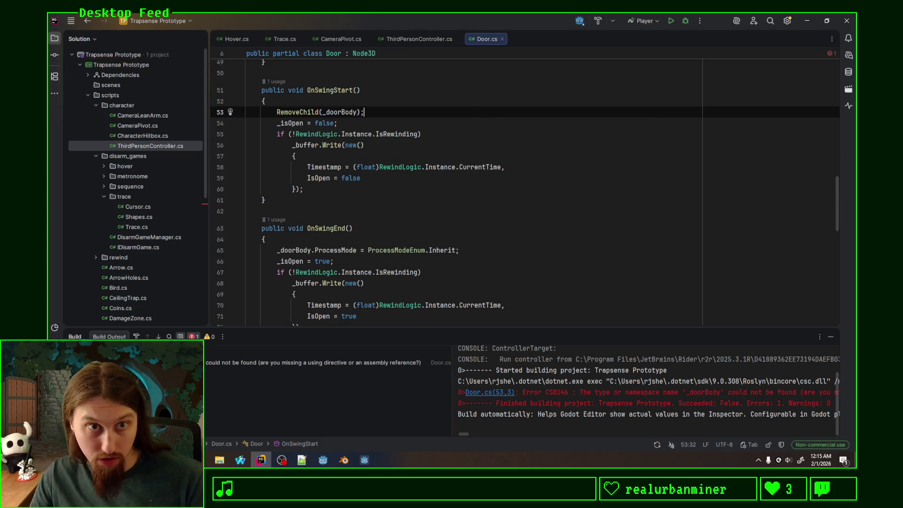
Copy the RemoveChild(_doorBody) line to the start of OnSwingEnd
scroll(396, 180, up, 3)
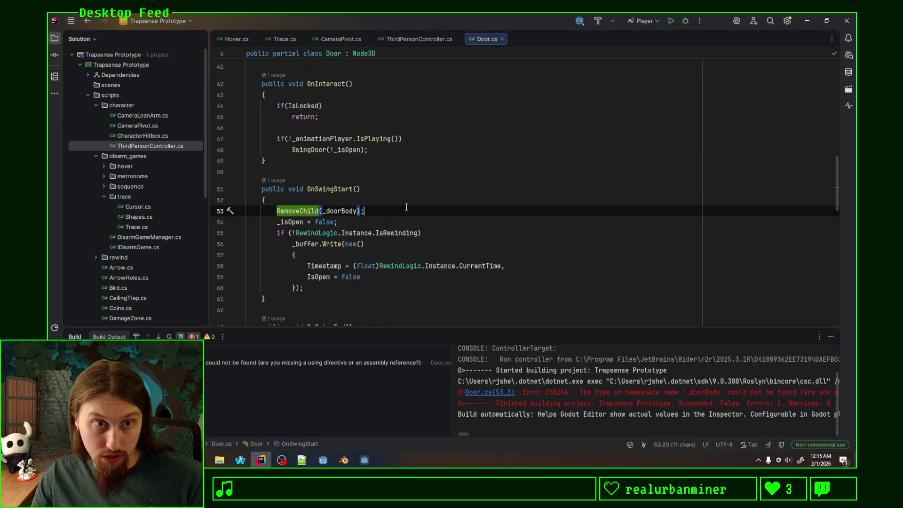
key(shift+Up)
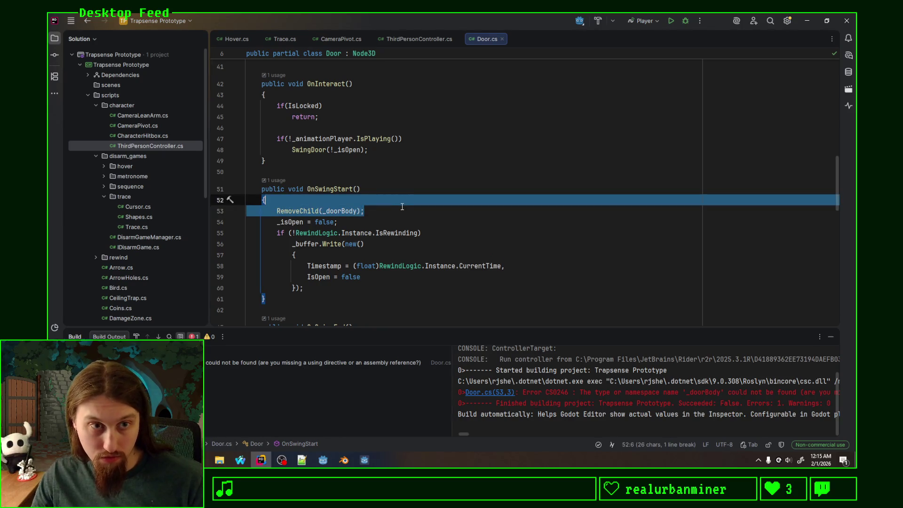
key(ctrl+c)
scroll(402, 207, down, 2)
click(339, 273)
key(ctrl+v)
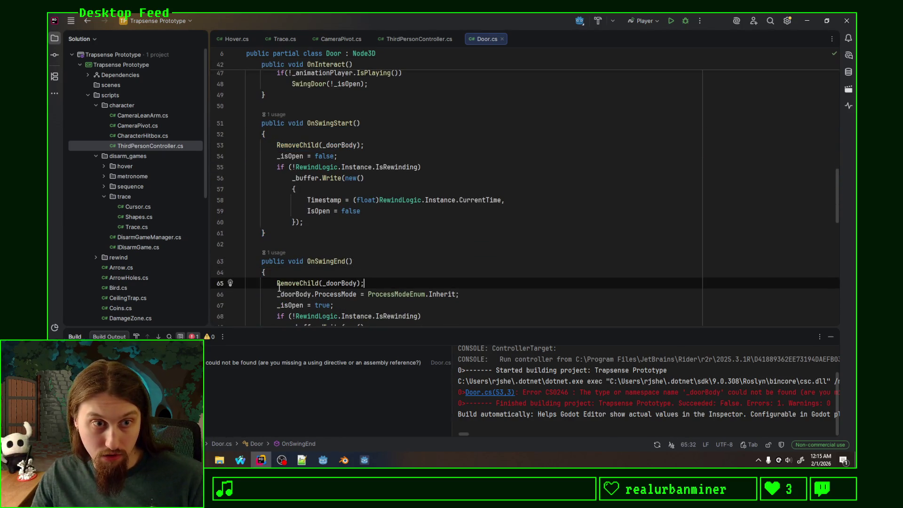
Change the pasted call to AddChild(_doorBody), above the ProcessMode Inherit line
double_click(287, 283)
text(AddC)
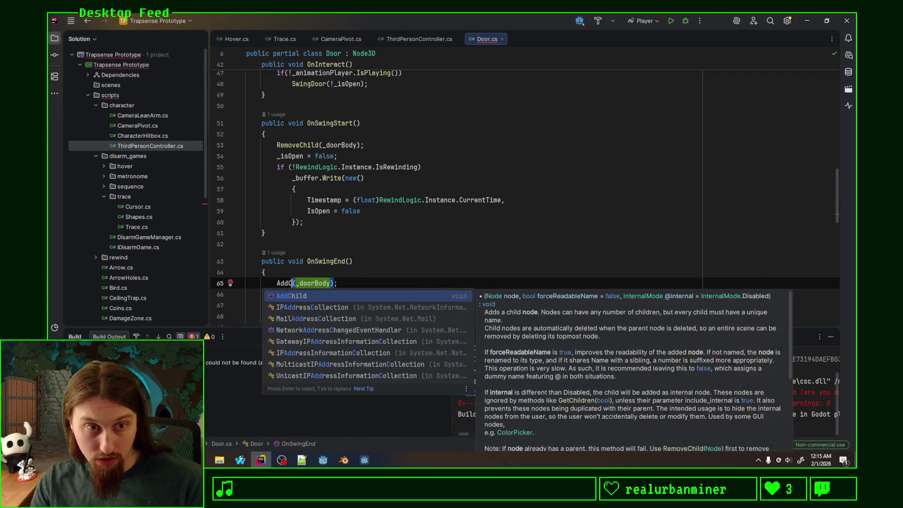
key(Return)
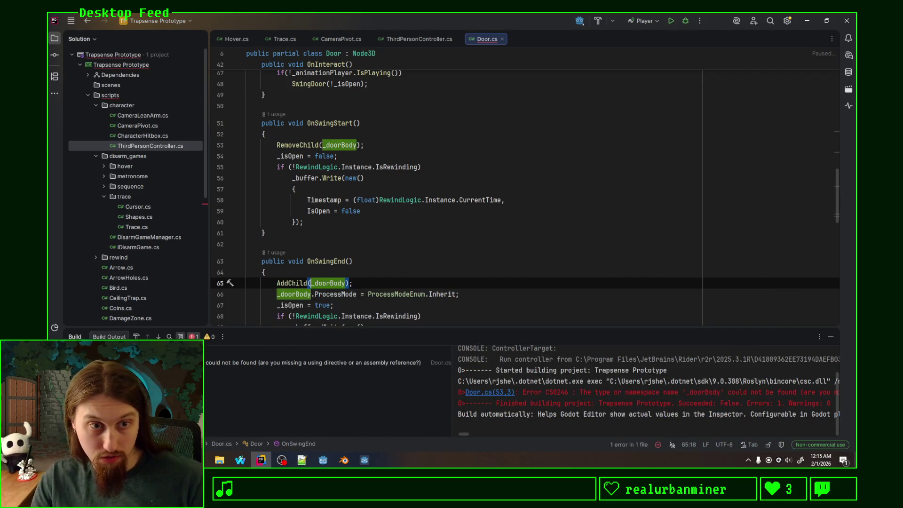
click(399, 281)
key(ctrl+shift+Right)
scroll(397, 277, down, 2)
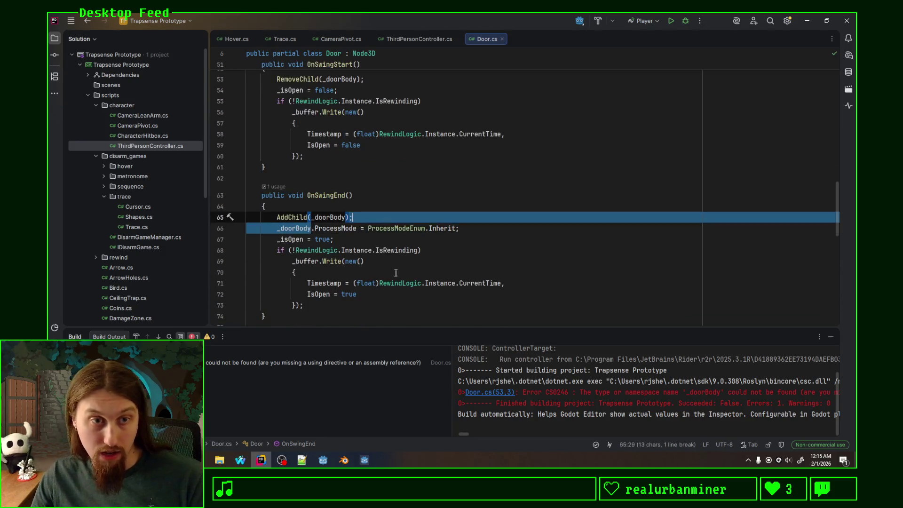
click(357, 238)
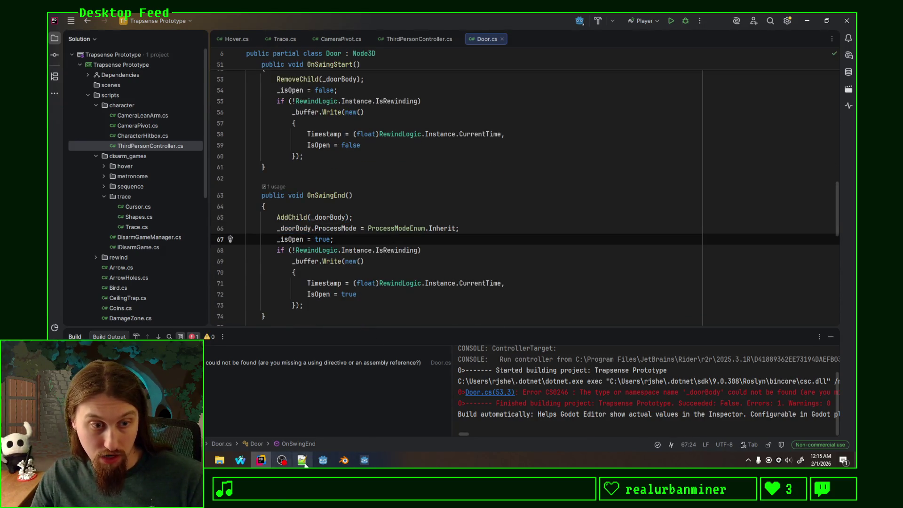
click(323, 459)
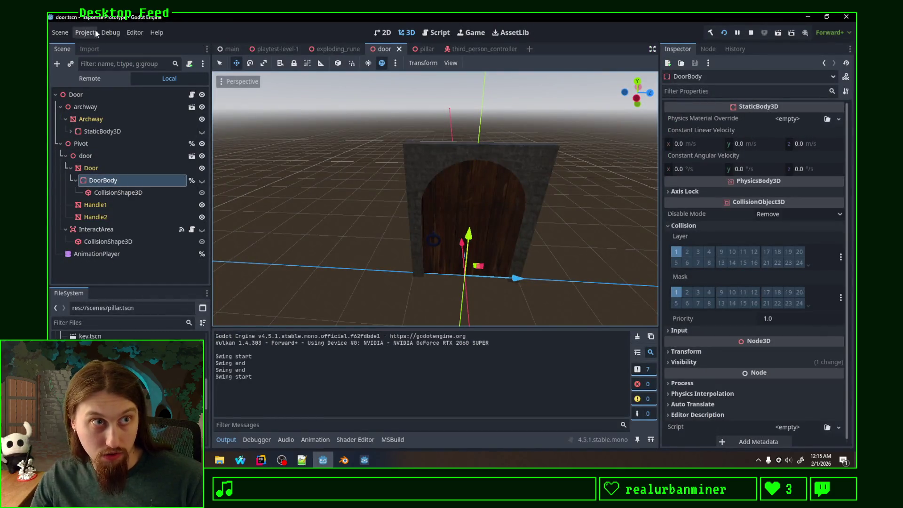
Run the game, open the wooden door with E and walk through into the gold room
click(111, 32)
click(724, 34)
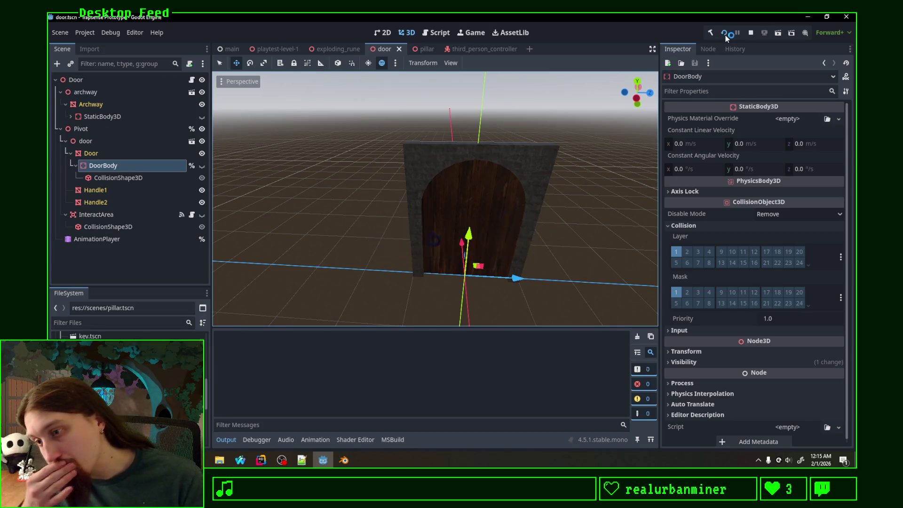
key(w)
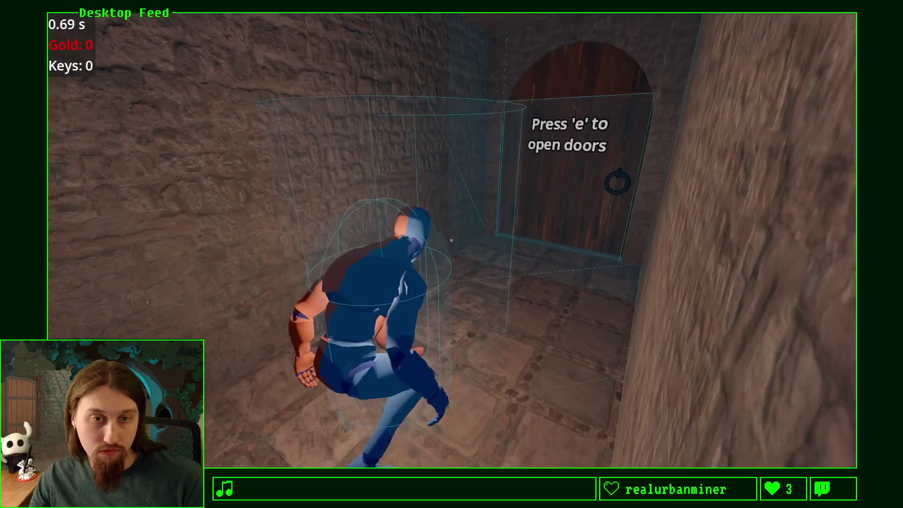
key(e)
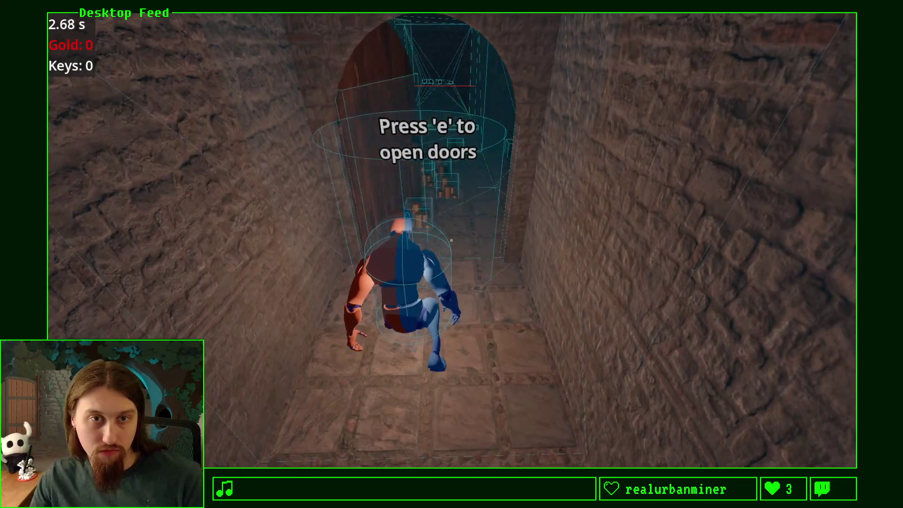
key(w)
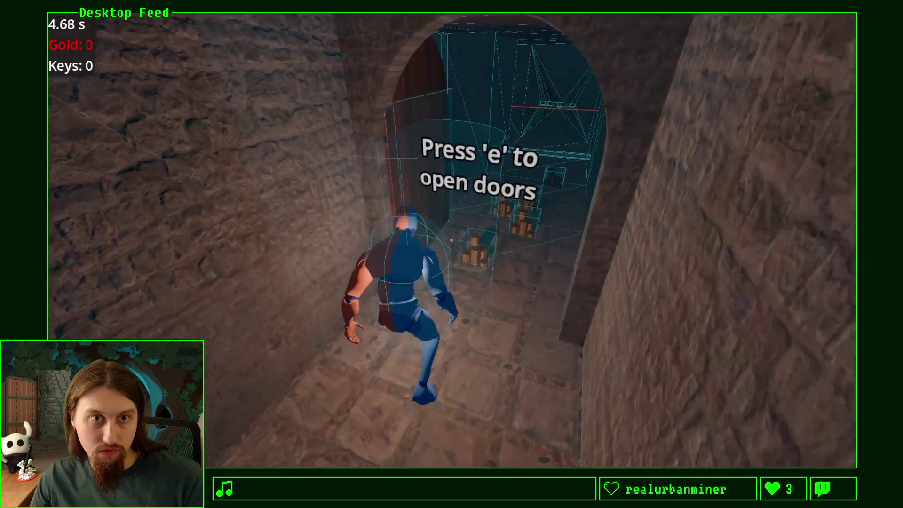
key(w)
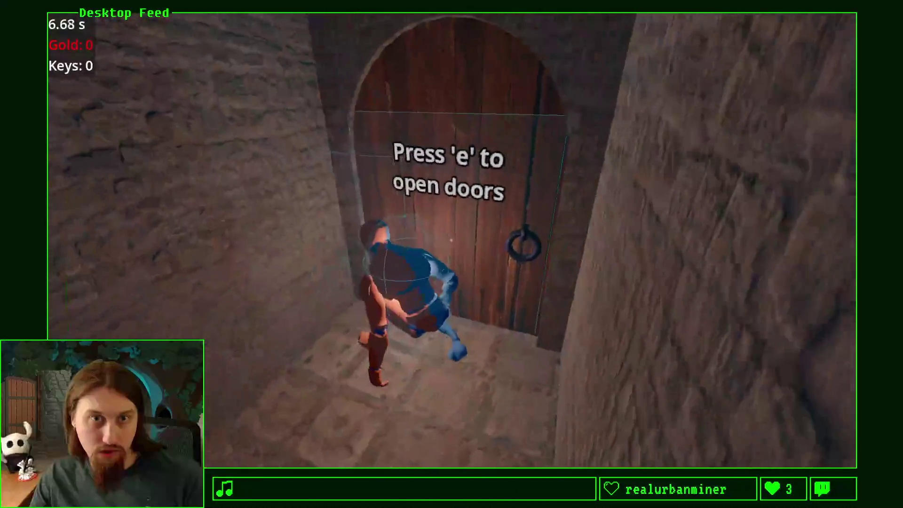
key(w)
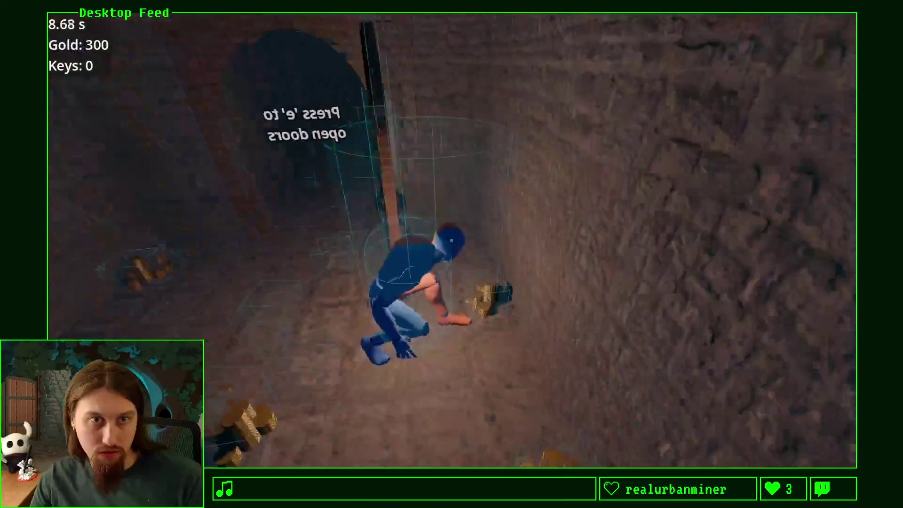
key(F8)
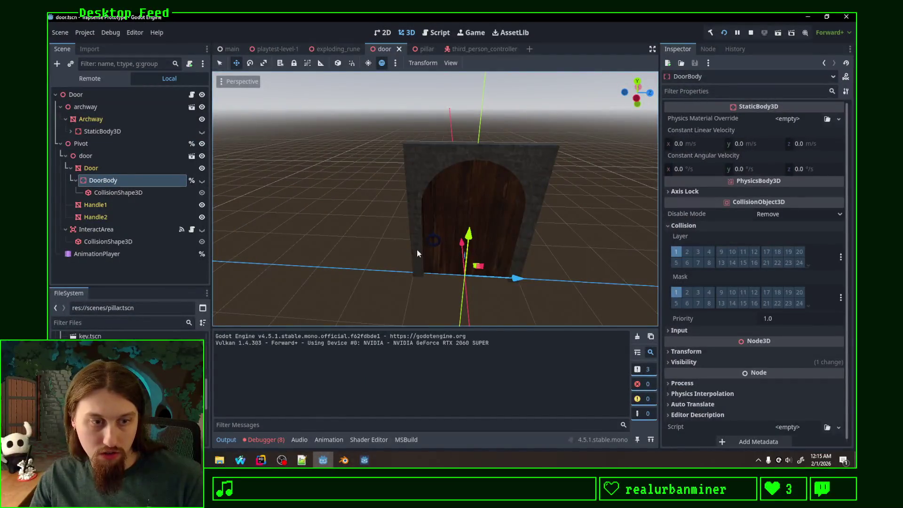
Review the 8 'DoorBody already has a parent' errors, stop the game and return to Door.cs
click(264, 439)
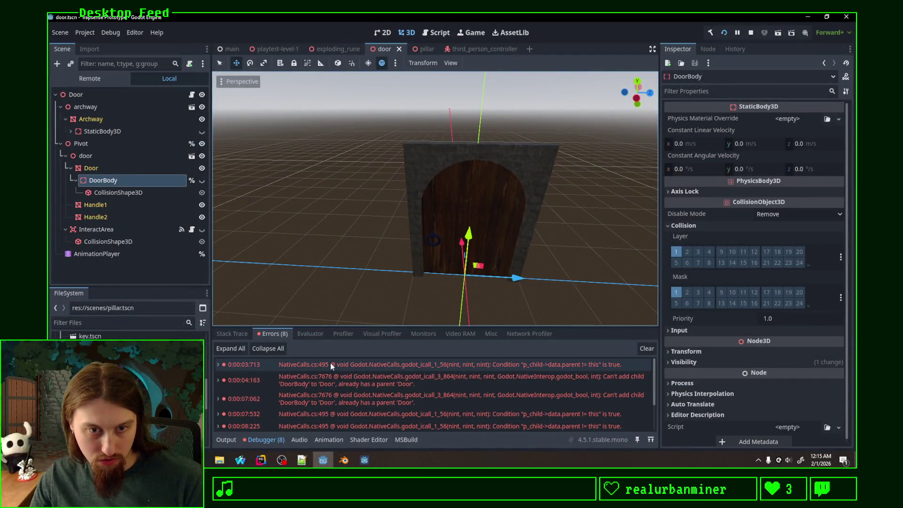
scroll(367, 360, down, 2)
scroll(382, 380, up, 2)
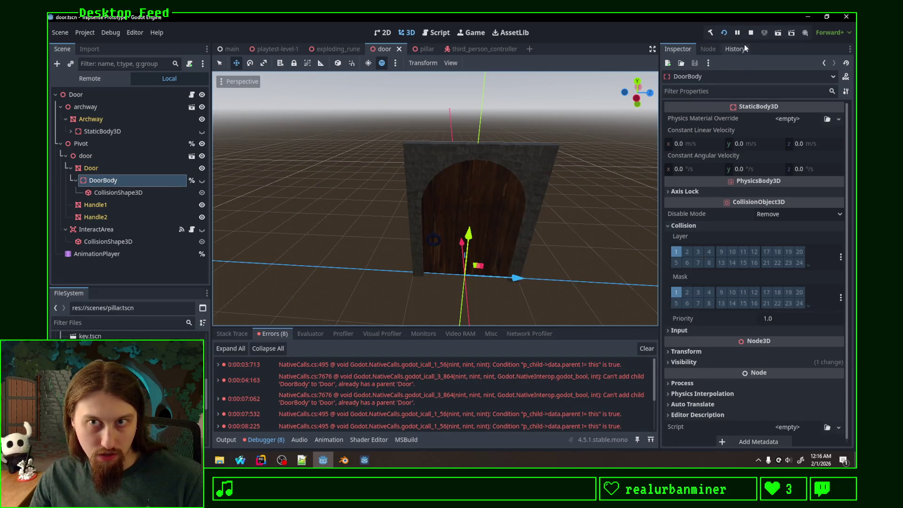
click(751, 32)
click(261, 460)
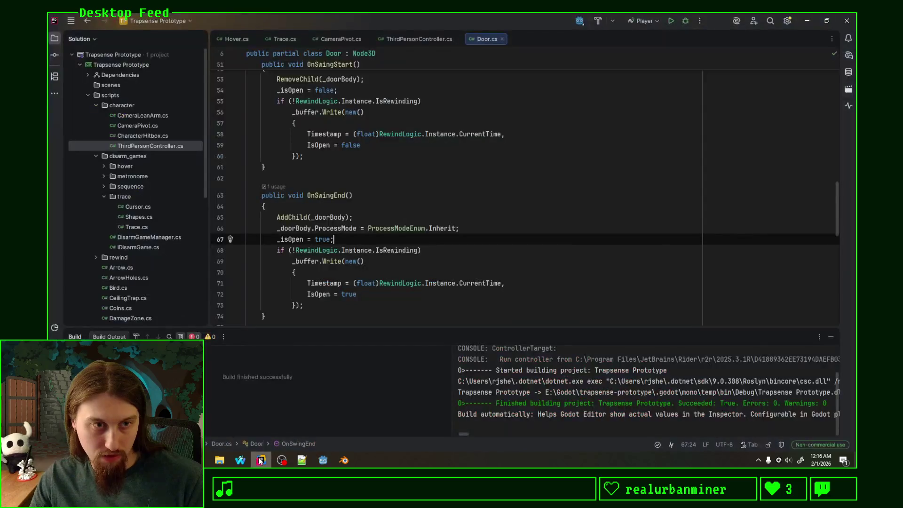
Trace where _doorBody is used in RemoveChild/AddChild and locate its field declaration
click(300, 215)
scroll(301, 213, up, 4)
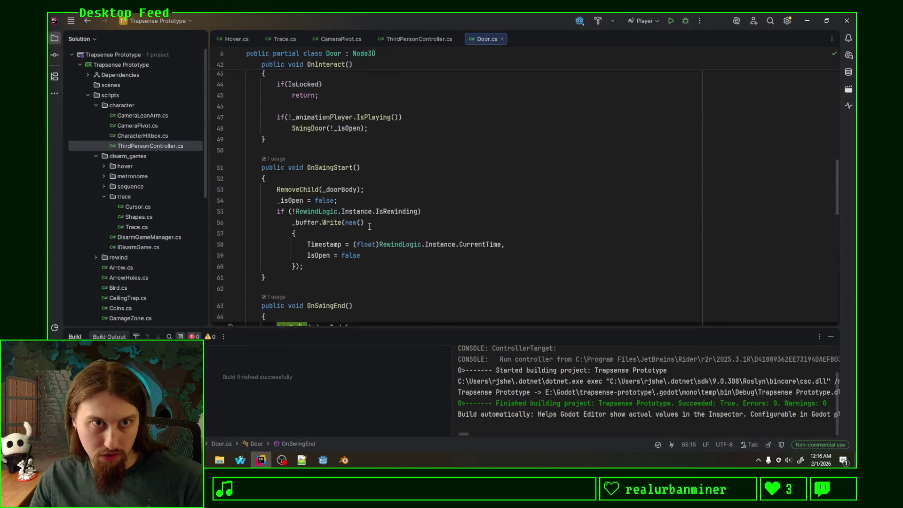
click(301, 210)
click(349, 210)
click(349, 210)
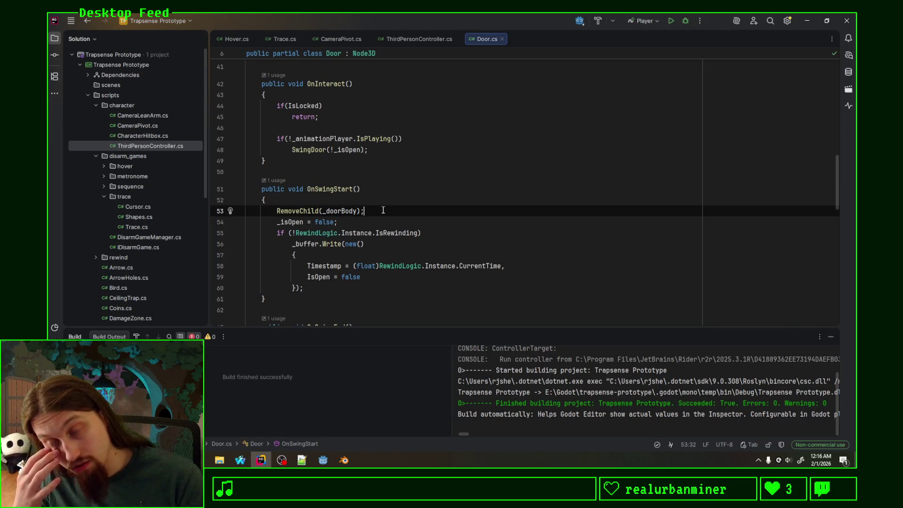
scroll(386, 213, up, 13)
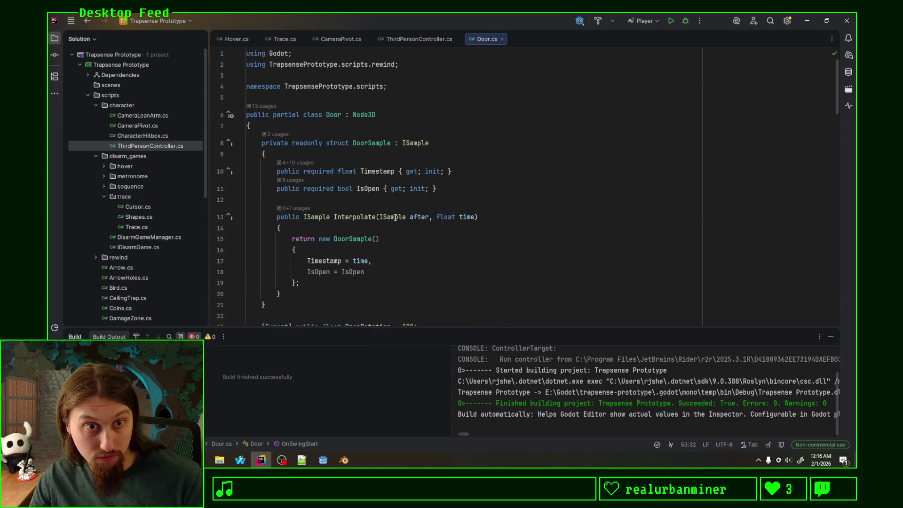
scroll(400, 220, down, 6)
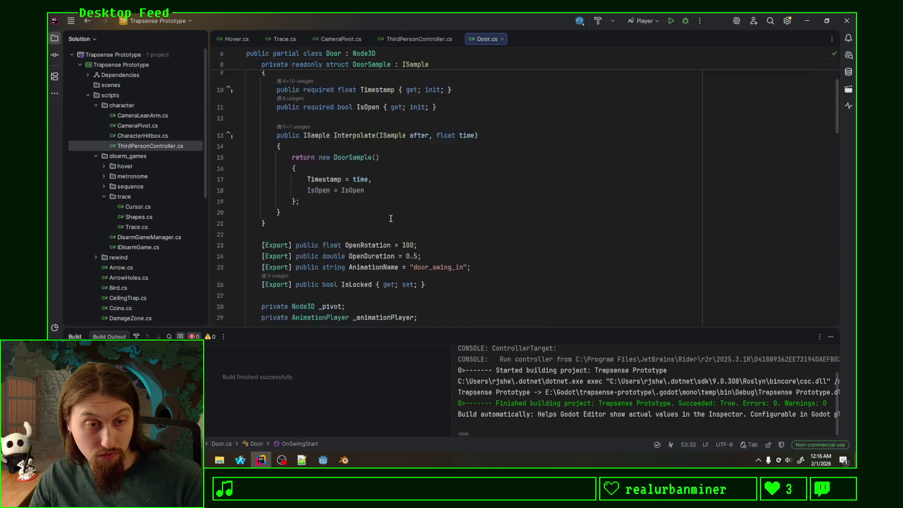
click(394, 213)
Duplicate the _doorBody field as a new Node3D field named _door
key(ctrl+d)
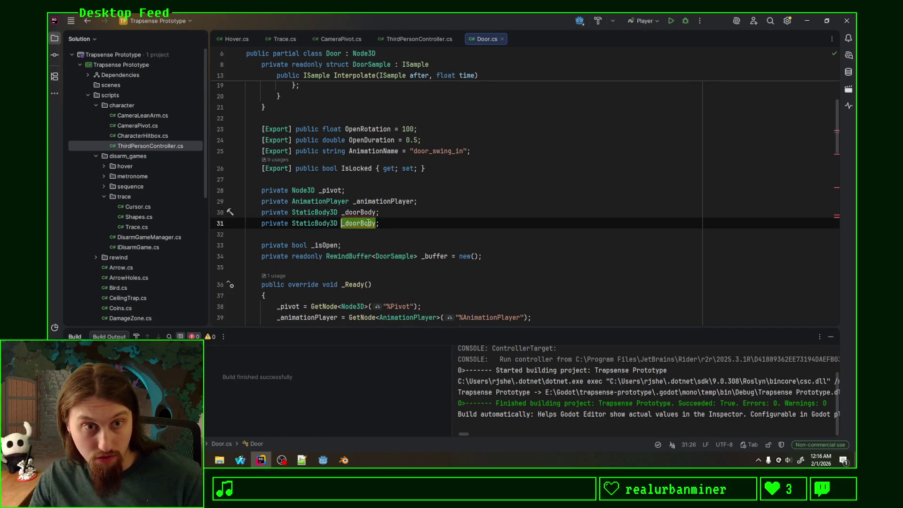
drag(359, 213, 377, 213)
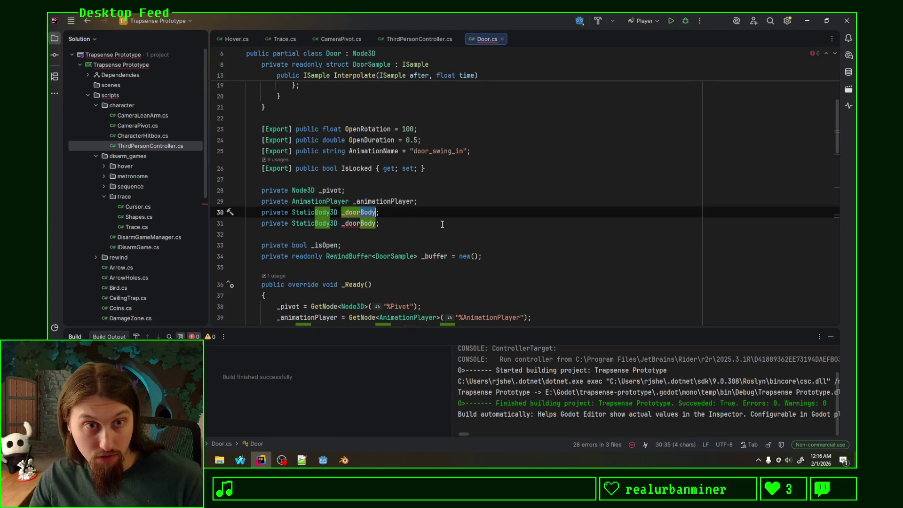
key(BackSpace)
click(330, 212)
double_click(330, 213)
text(Node)
key(Down)
key(Down)
key(Return)
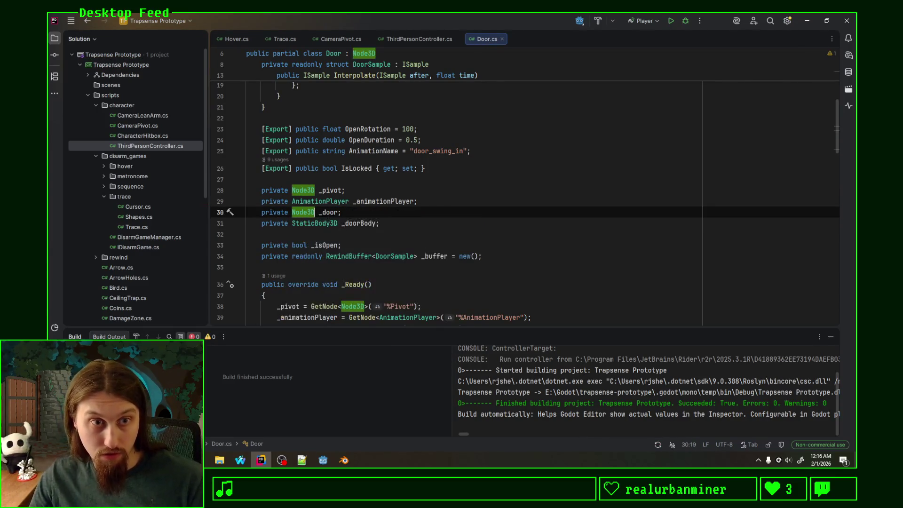
Assign _door from GetNode("%Door") in _Ready, then select the Door node in Godot
scroll(314, 212, down, 3)
click(534, 229)
key(ctrl+d)
double_click(301, 230)
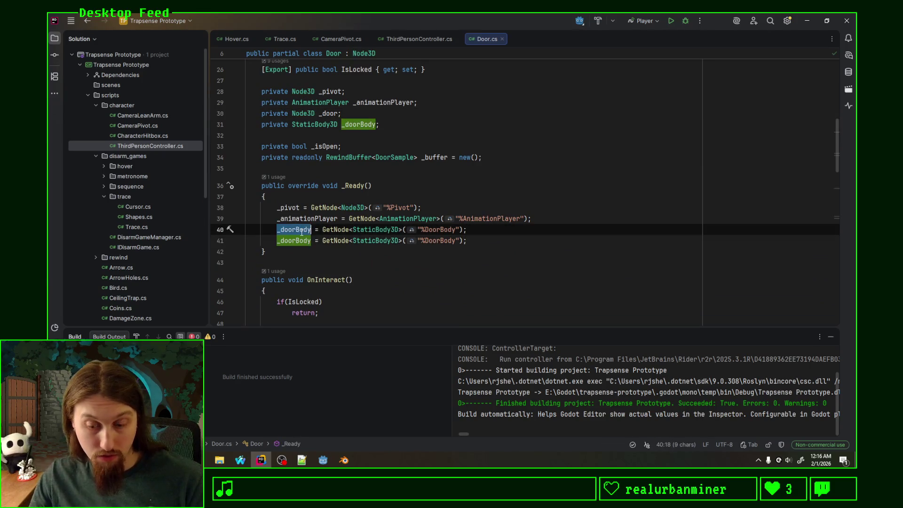
text(_door)
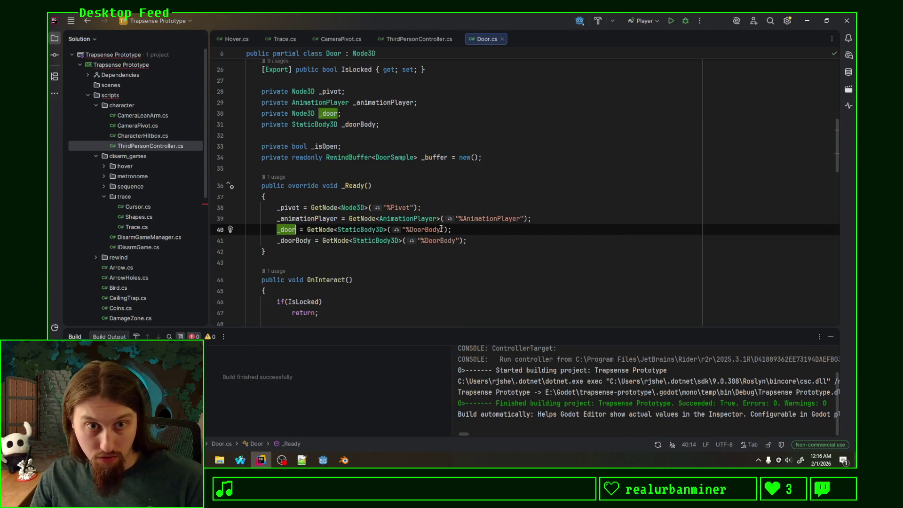
drag(425, 230, 440, 229)
key(BackSpace)
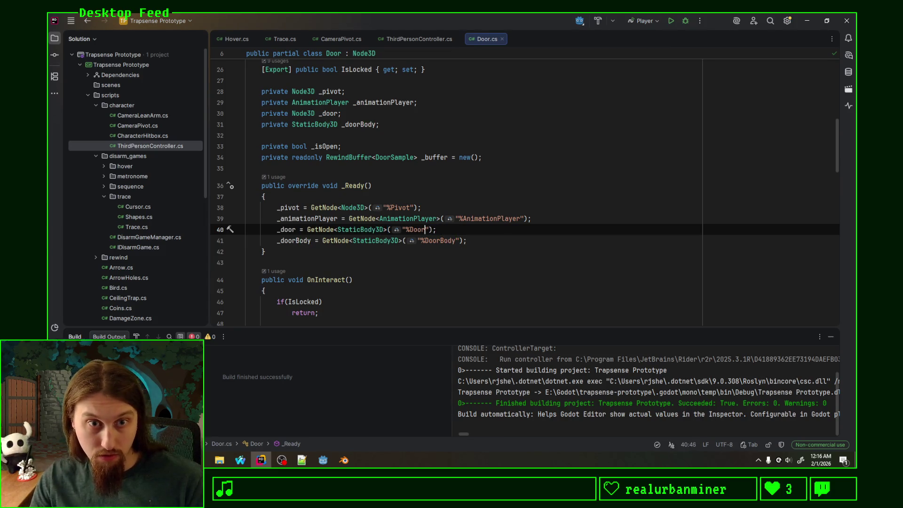
key(alt+Tab)
click(108, 156)
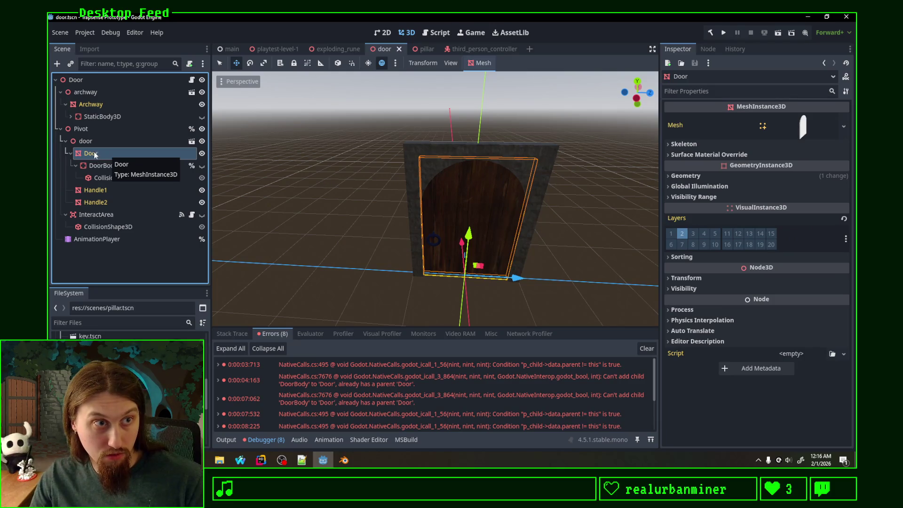
Start renaming the Door node in the Scene dock, cancel it, and return to Rider
right_click(97, 154)
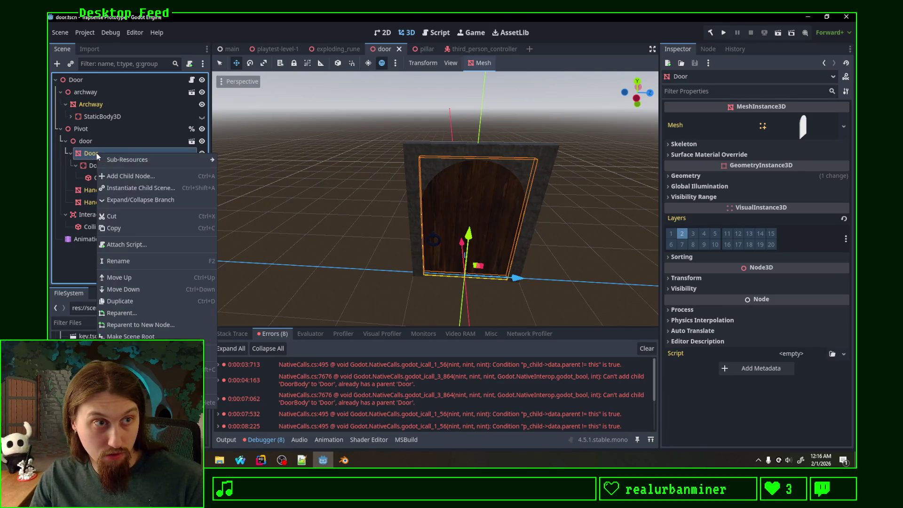
click(136, 261)
key(Return)
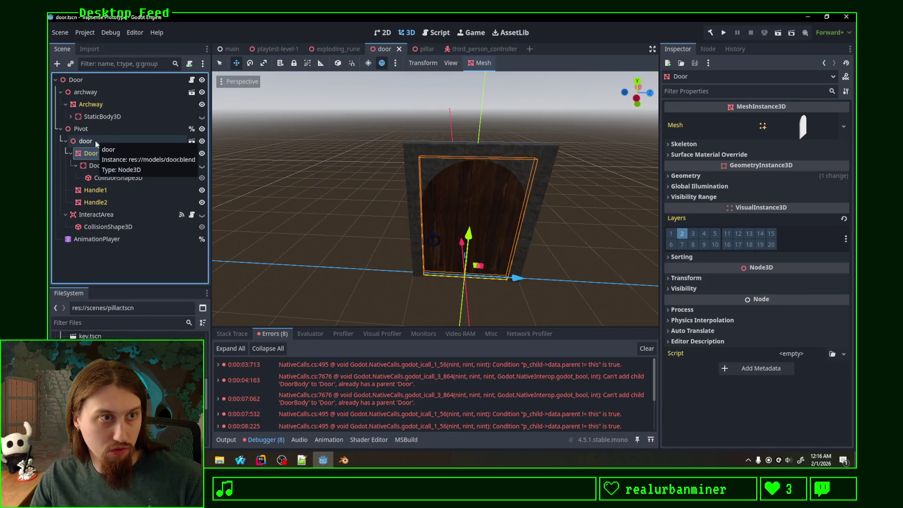
click(262, 463)
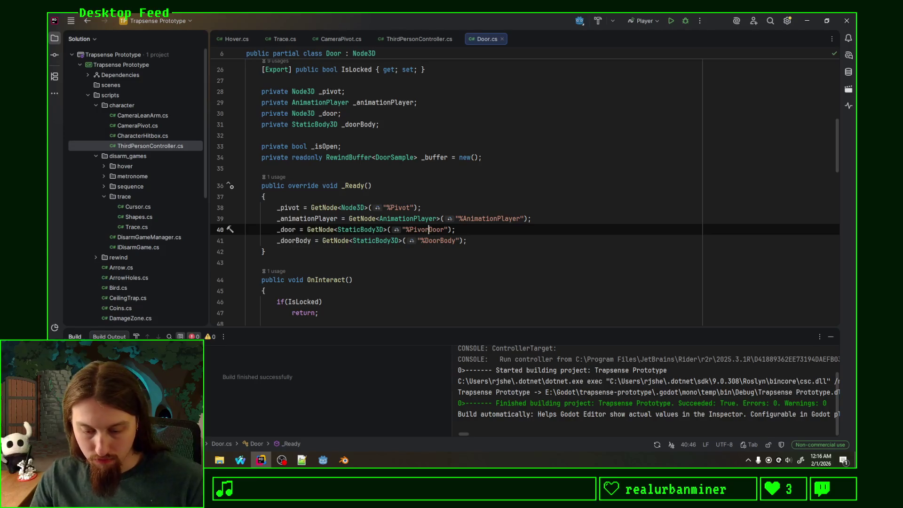
Finish the _door GetNode path in _Ready and close the statement
text(oor;)
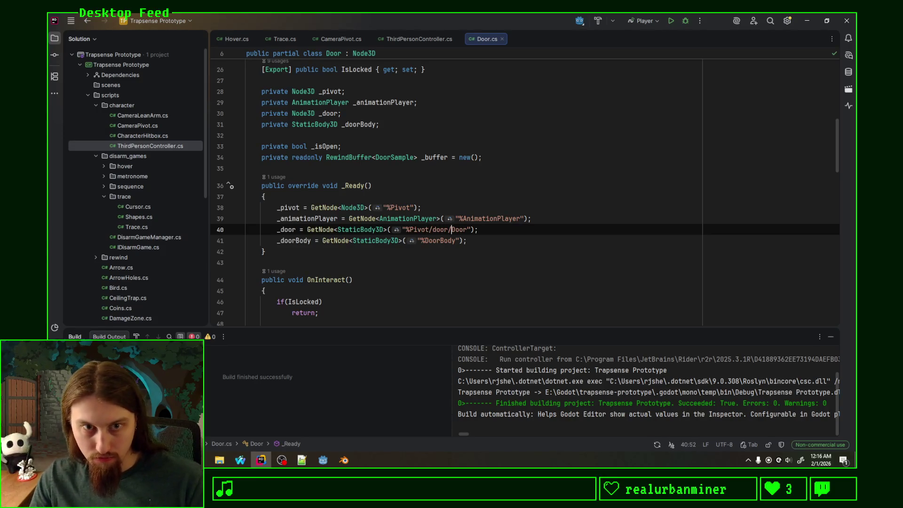
click(524, 242)
scroll(344, 270, down, 10)
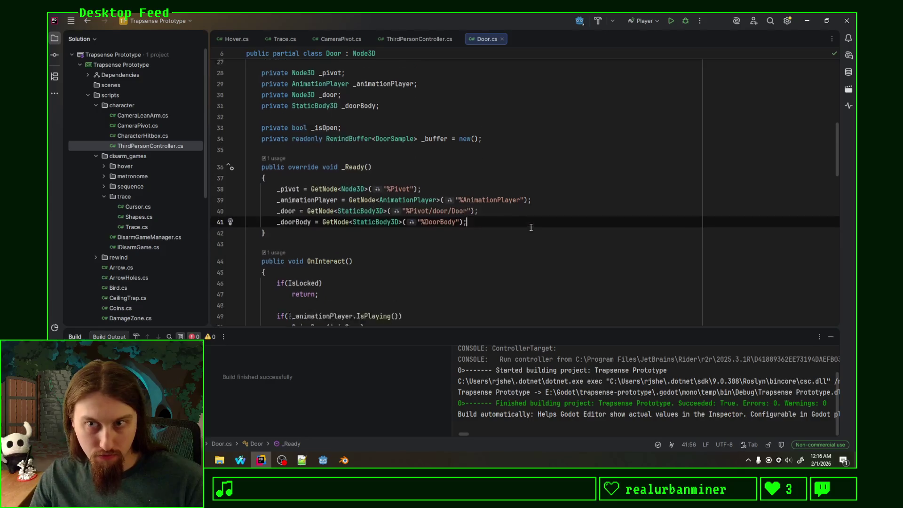
scroll(311, 203, down, 2)
scroll(314, 206, up, 10)
scroll(316, 209, down, 2)
scroll(282, 188, up, 6)
Qualify OnSwingStart's call as _door.RemoveChild(_doorBody)
click(295, 171)
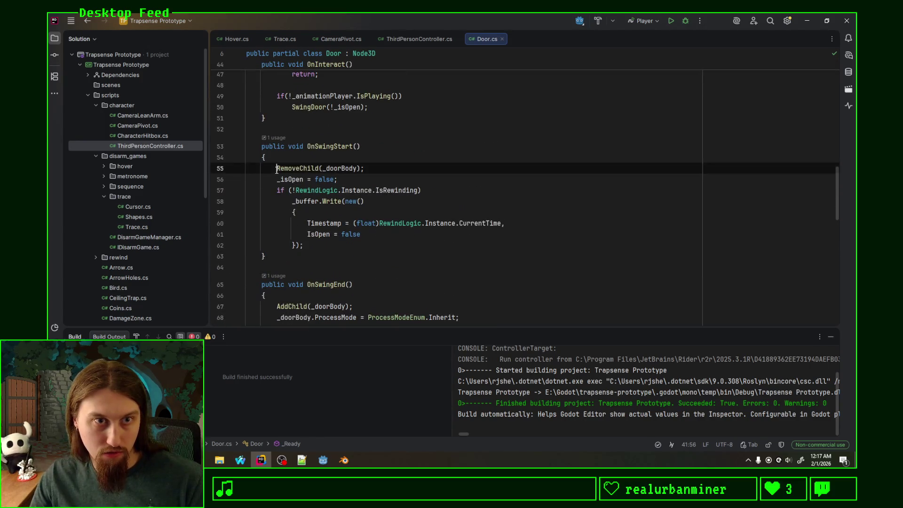
key(Home)
text(_door.)
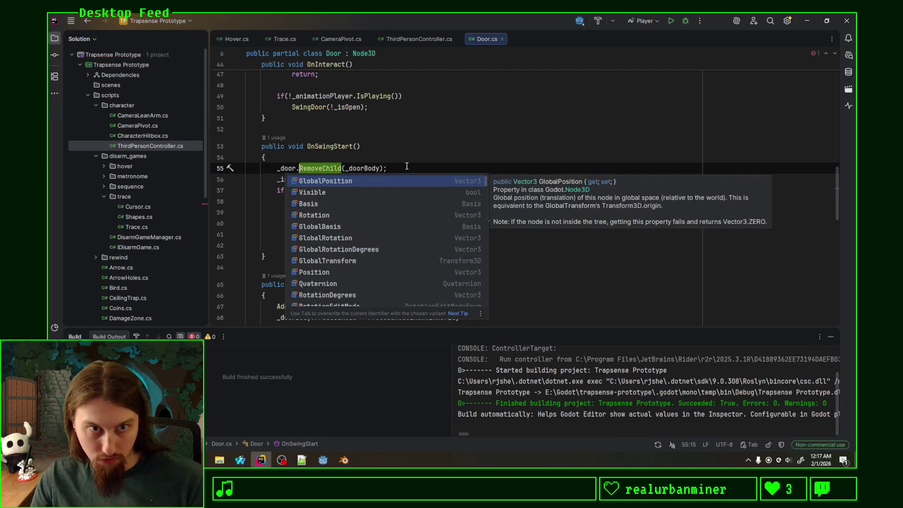
key(Escape)
key(End)
key(shift+Up)
Replace OnSwingEnd's old AddChild line with _door.AddChild(_doorBody)
scroll(359, 189, down, 2)
key(ctrl+c)
click(409, 229)
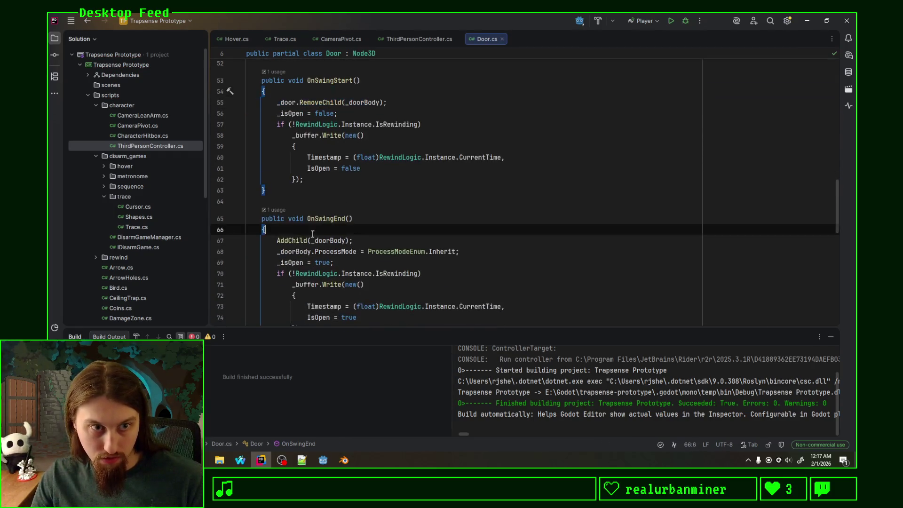
key(ctrl+v)
click(413, 247)
key(shift+Up)
key(Delete)
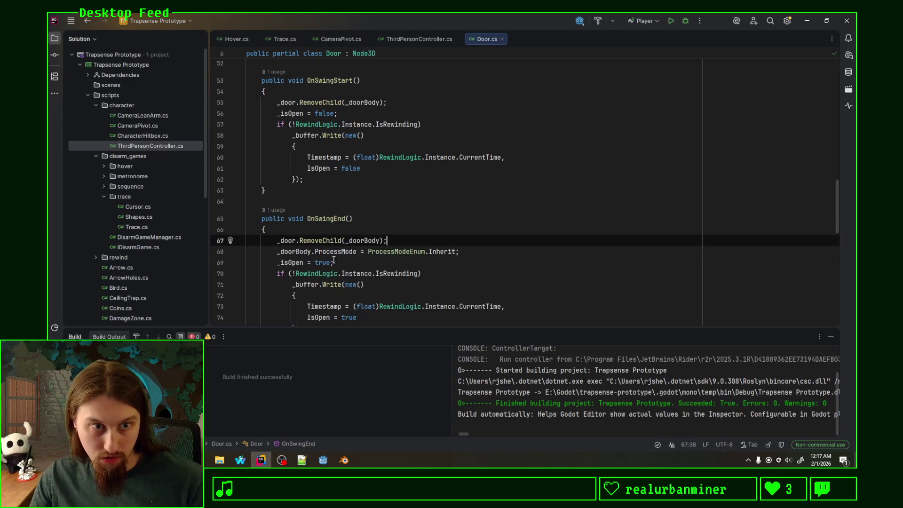
double_click(308, 240)
text(AddC)
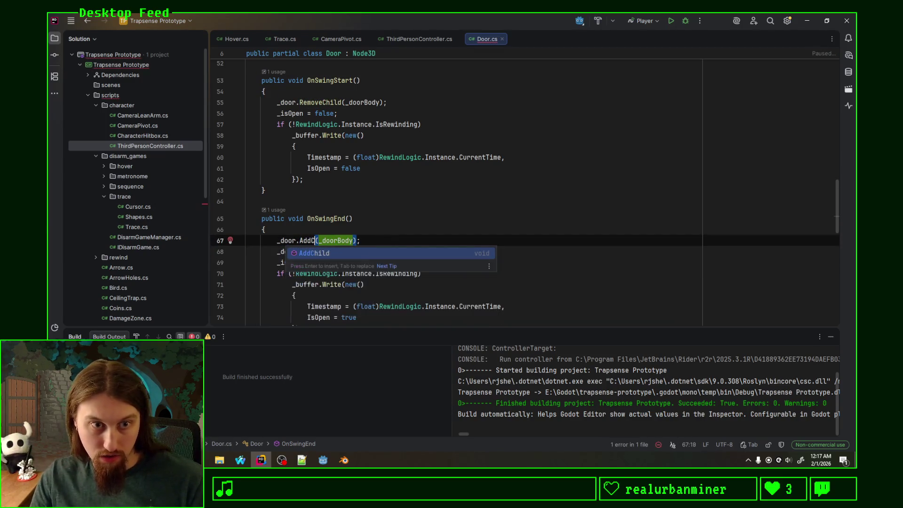
key(Return)
Move _door.AddChild(_doorBody) to the end of OnSwingEnd, after the buffer write block
click(440, 240)
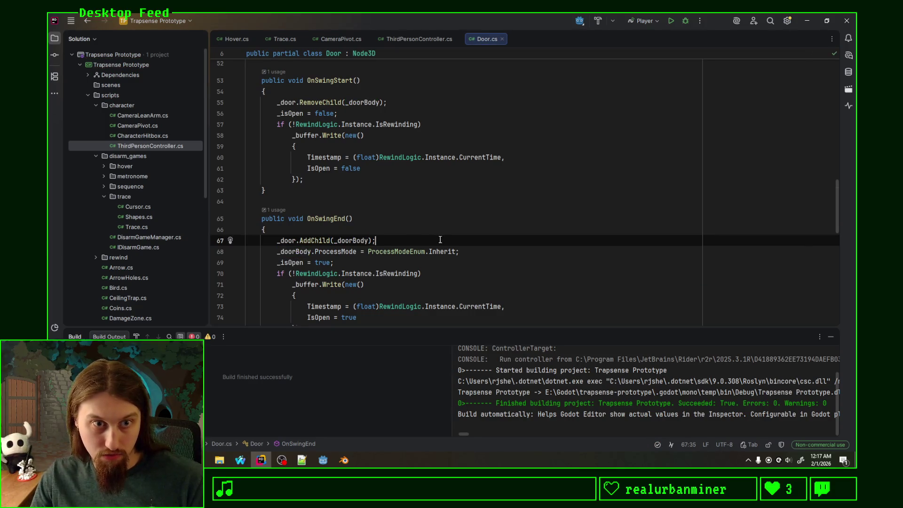
shift+click(414, 232)
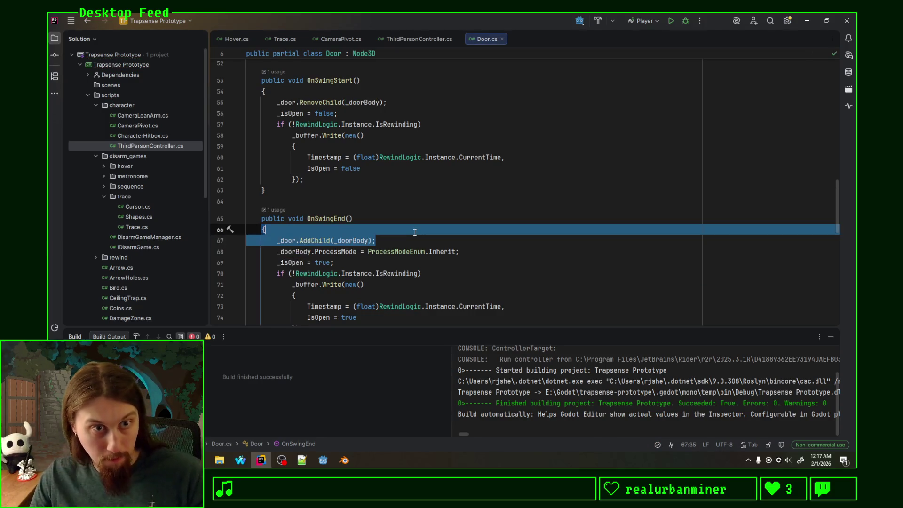
key(ctrl+x)
scroll(410, 226, down, 3)
click(364, 220)
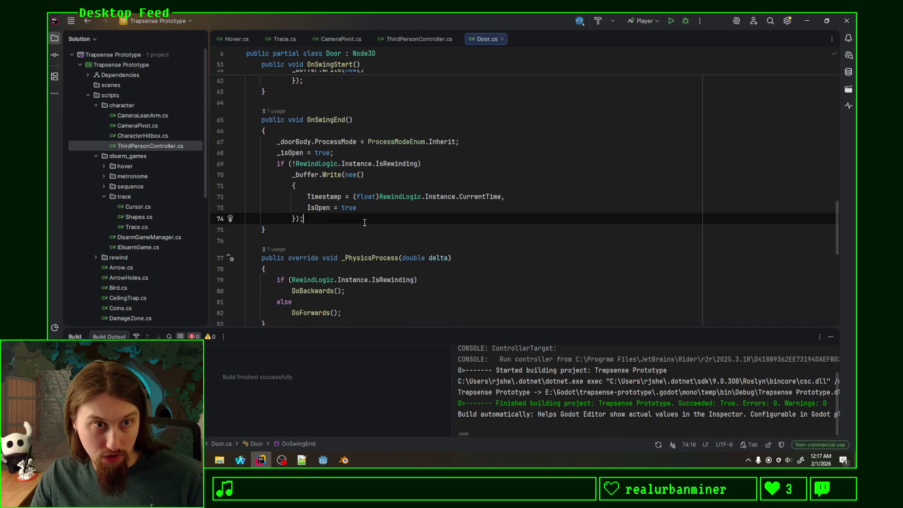
key(ctrl+v)
Move _door.RemoveChild(_doorBody) to the end of OnSwingStart, after the buffer write
scroll(316, 219, up, 4)
click(412, 135)
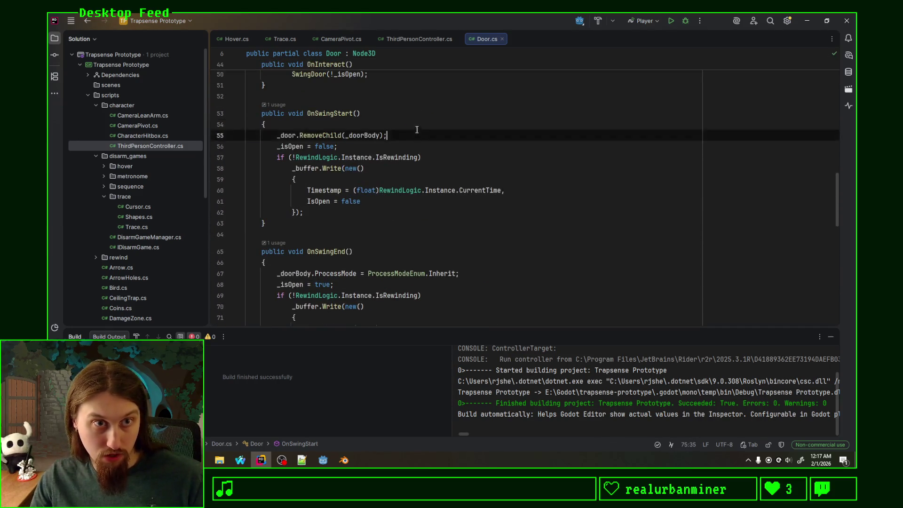
key(BackSpace)
click(360, 191)
click(372, 201)
key(Return)
key(ctrl+v)
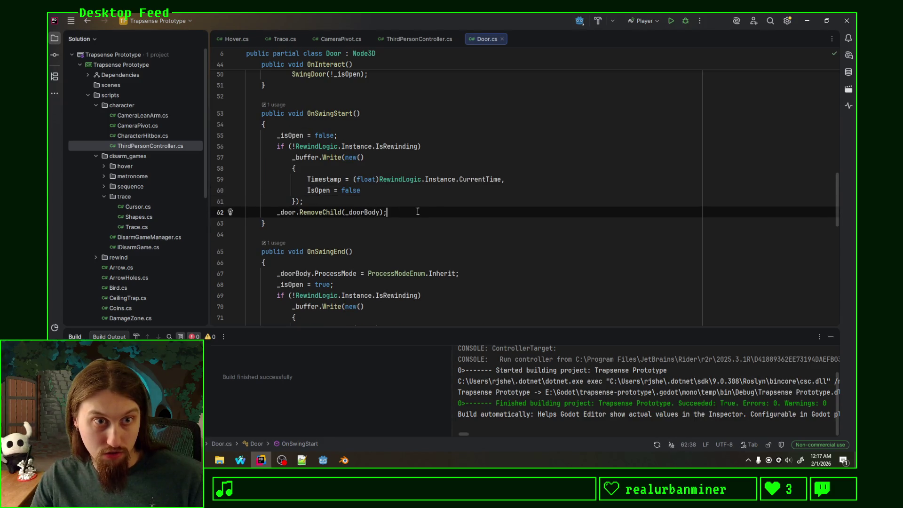
scroll(417, 211, down, 4)
click(415, 232)
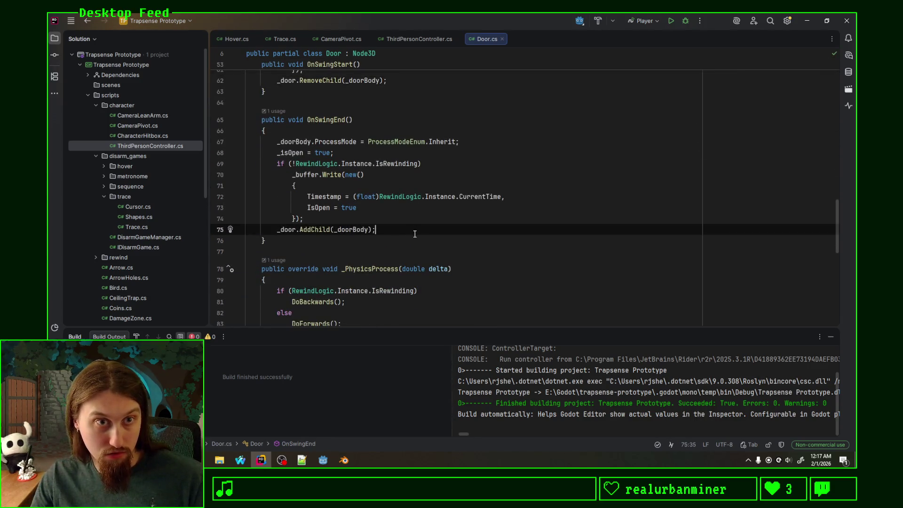
Delete the ProcessMode = Inherit line and switch to Godot
scroll(415, 234, up, 2)
triple_click(481, 205)
key(BackSpace)
scroll(459, 218, up, 2)
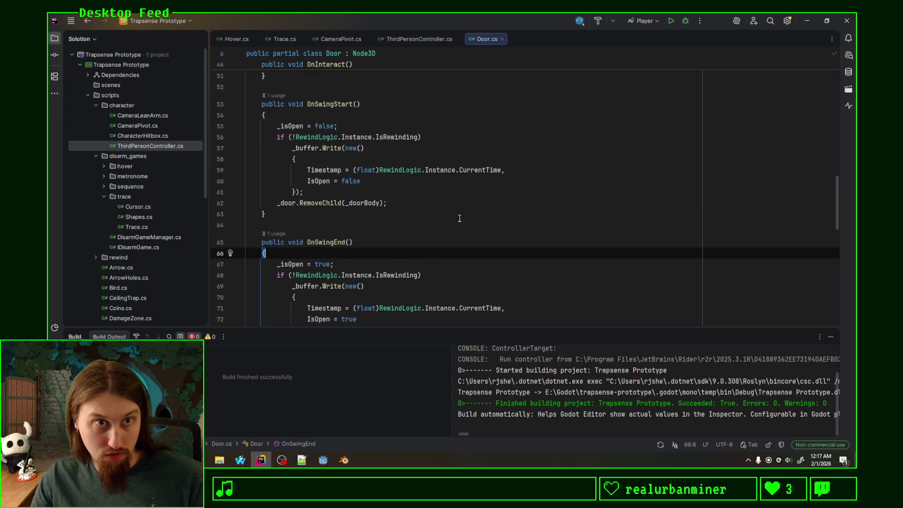
click(323, 459)
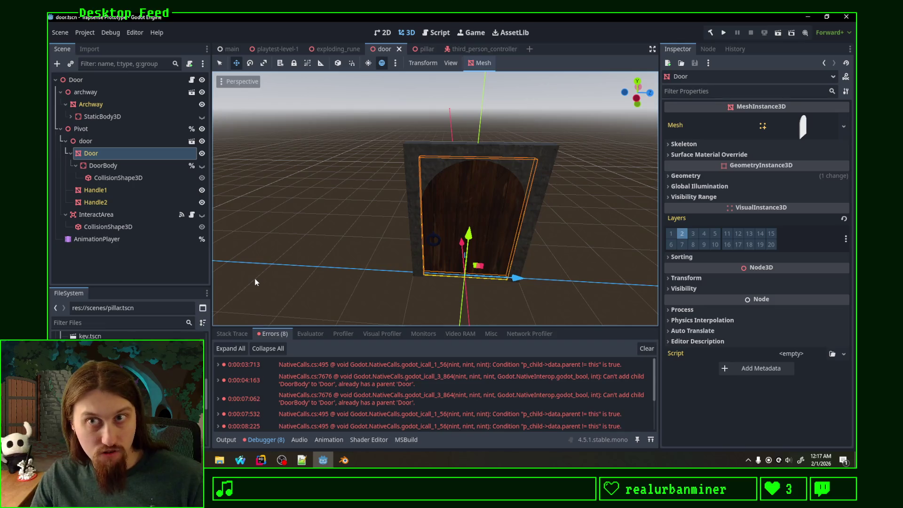
Run the game, then expand the first MeshInstance3D-to-StaticBody3D InvalidCastException and stop debugging
click(723, 32)
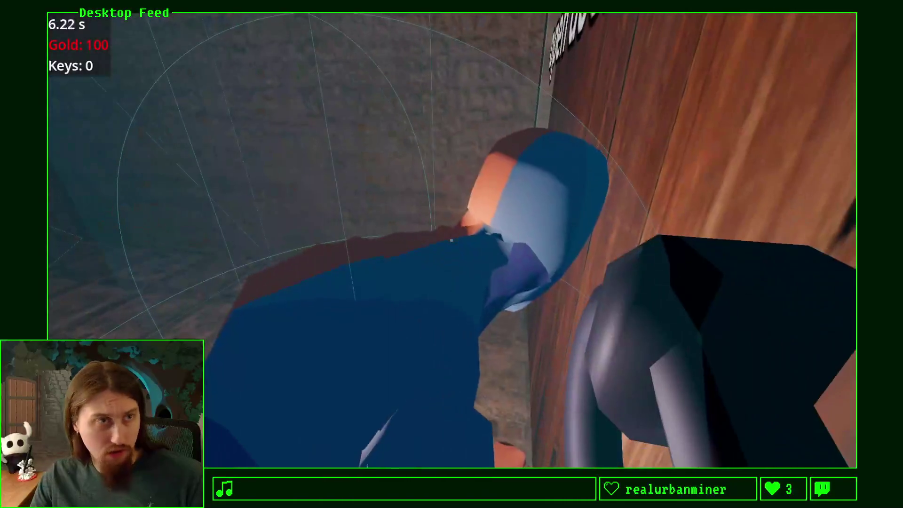
key(F8)
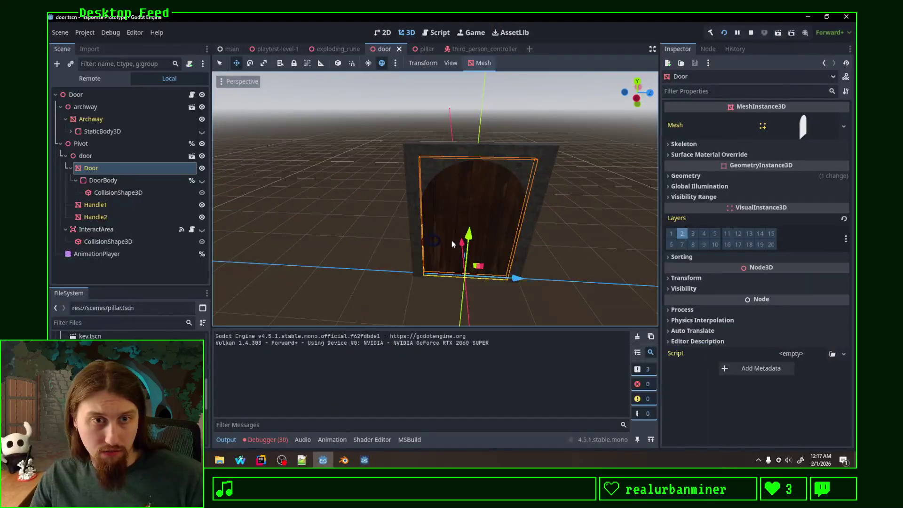
click(274, 442)
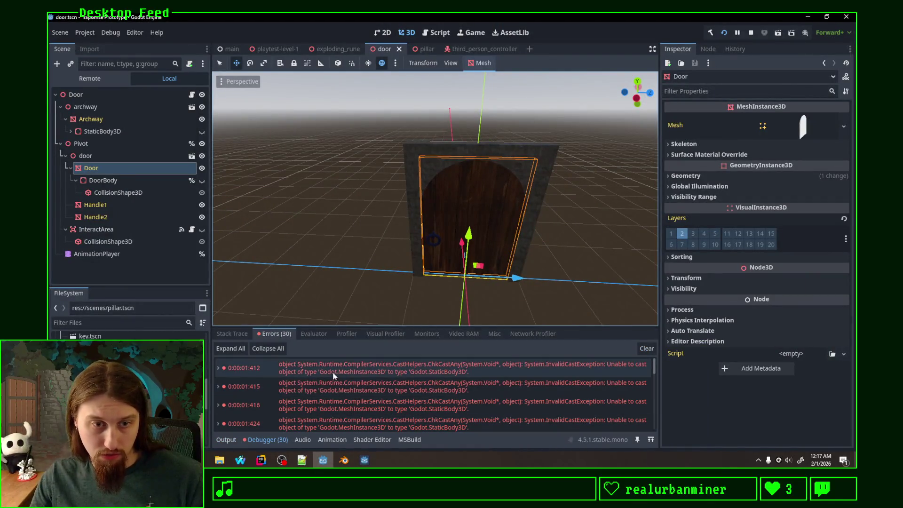
click(352, 368)
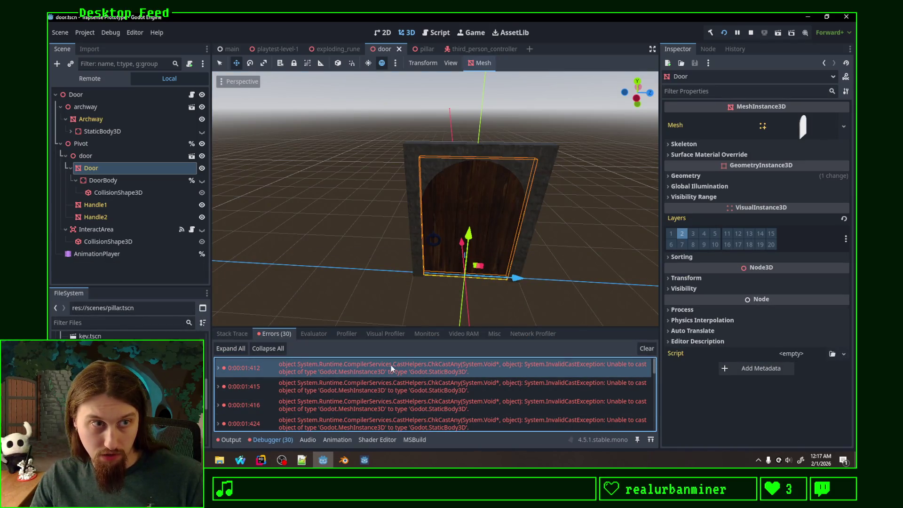
double_click(391, 367)
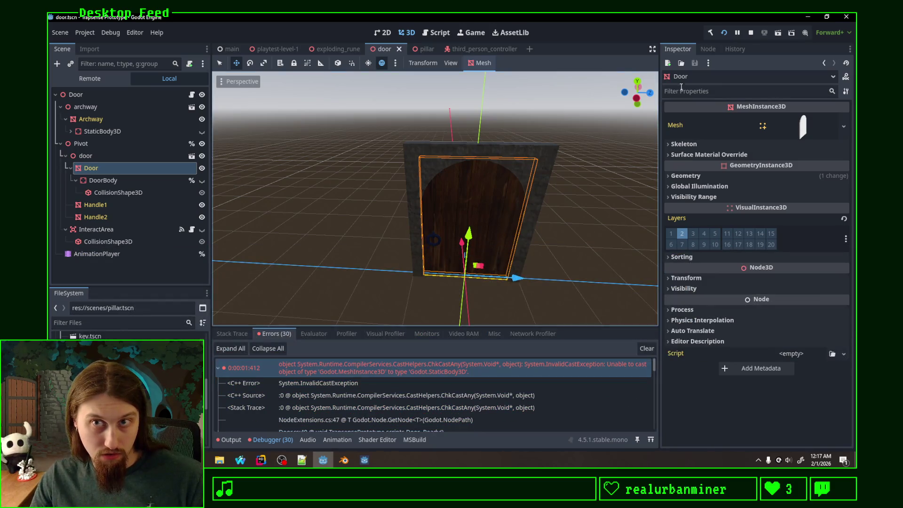
click(751, 33)
click(261, 459)
Change the _door lookup to GetNode<Node3D>, then rebuild and run the game in Godot
scroll(322, 218, up, 15)
scroll(322, 218, down, 3)
scroll(322, 217, down, 2)
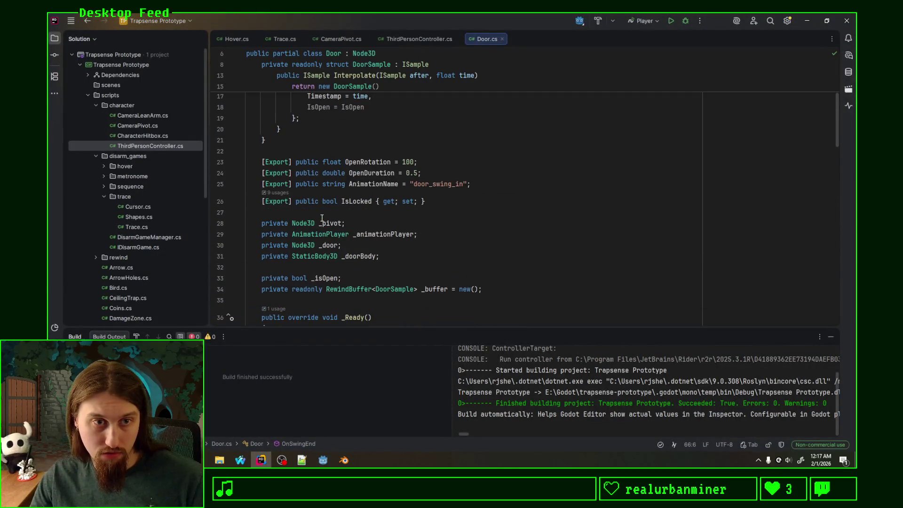
double_click(329, 256)
scroll(403, 259, down, 5)
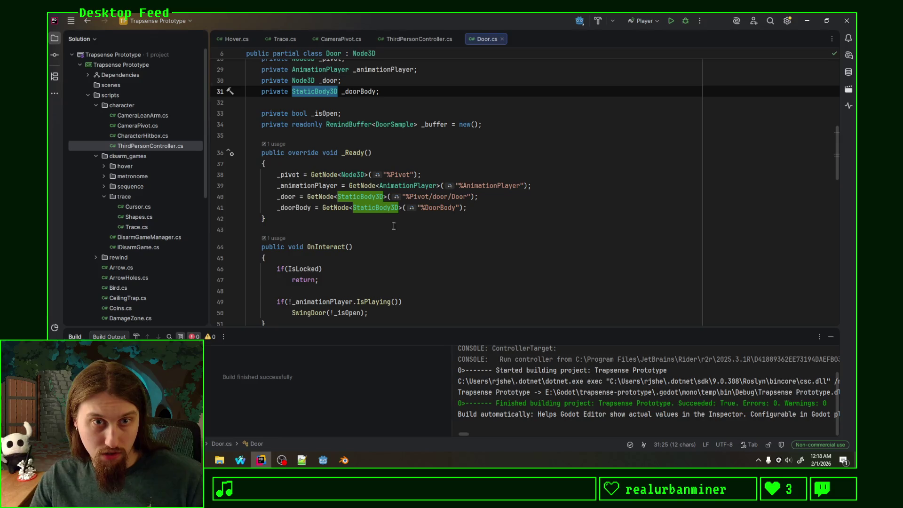
double_click(349, 197)
scroll(349, 197, up, 3)
double_click(303, 113)
double_click(359, 230)
key(ctrl+v)
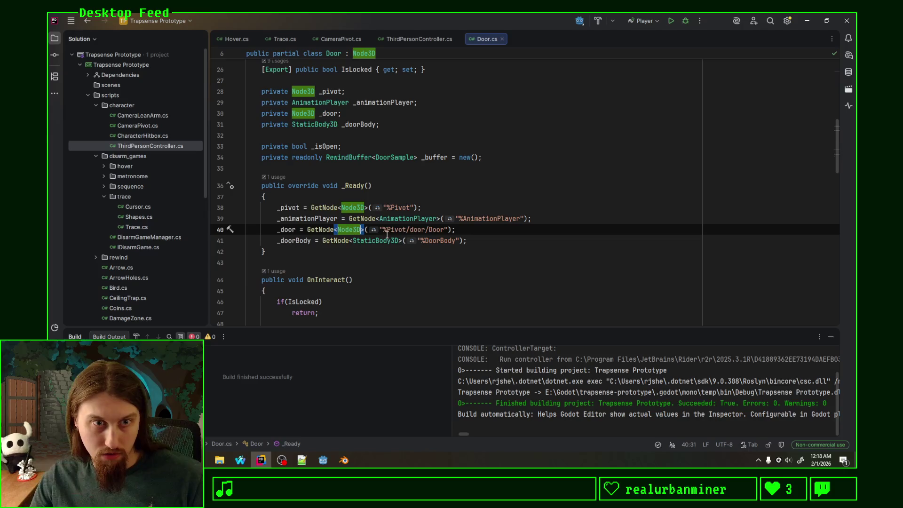
click(322, 459)
click(723, 31)
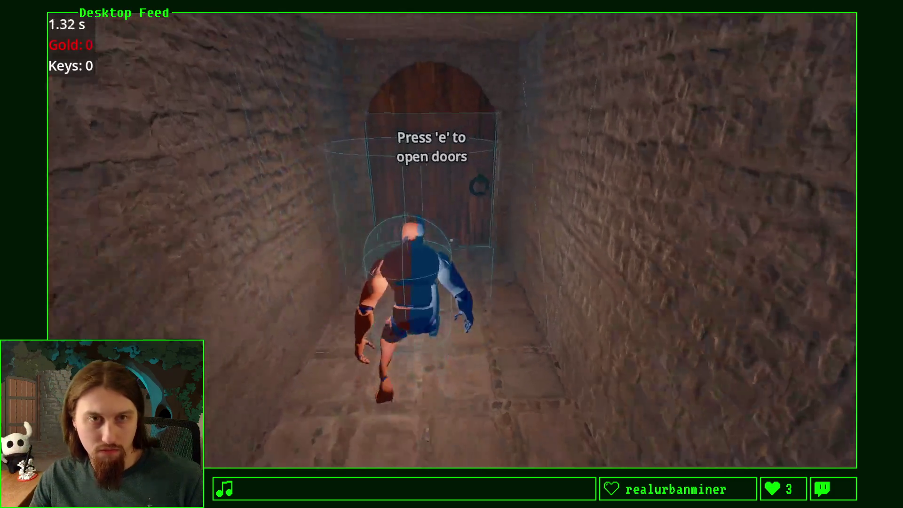
Open the wooden door in-game and run through the archway
key(e)
key(w)
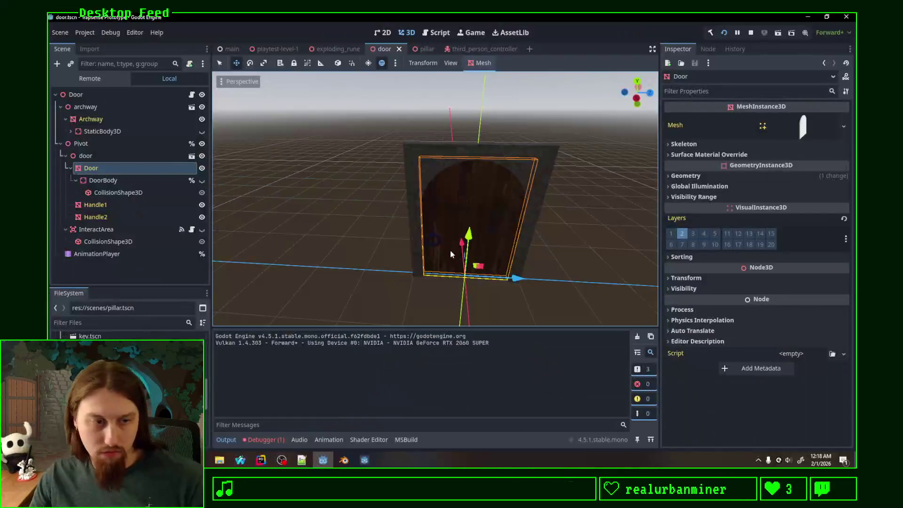
click(268, 438)
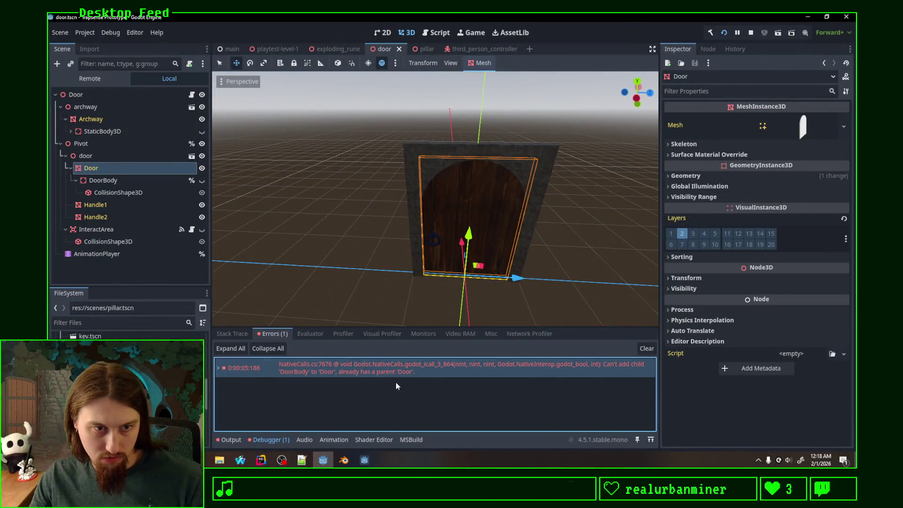
Clear the Output log, stop the running game, and return to Door.cs
click(226, 439)
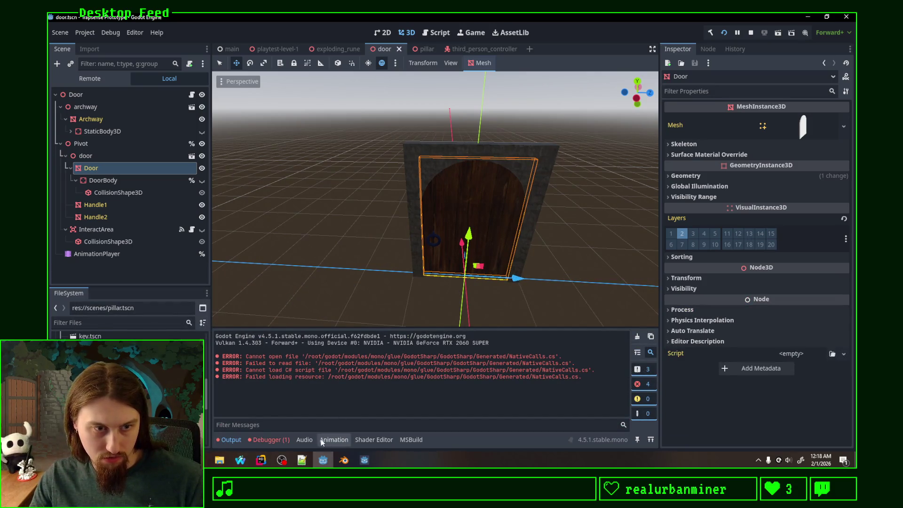
click(269, 439)
mouse_move(344, 463)
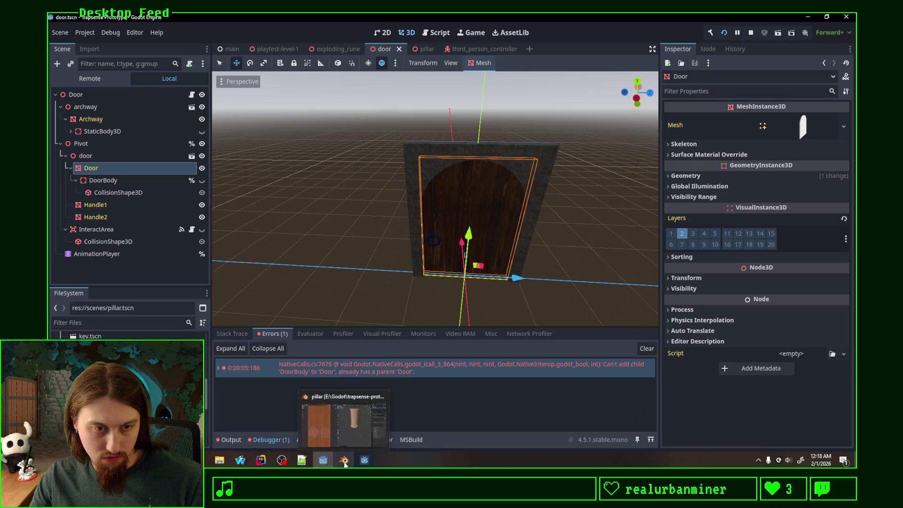
click(239, 441)
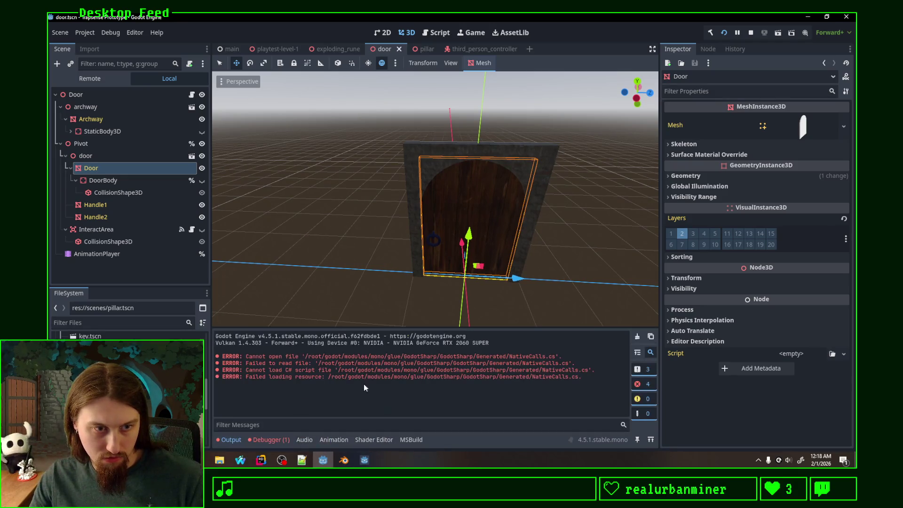
click(637, 337)
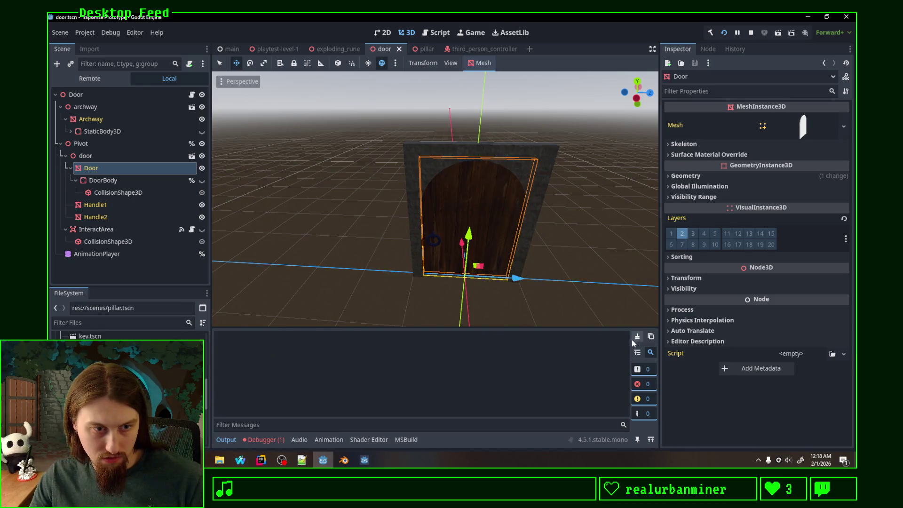
click(750, 32)
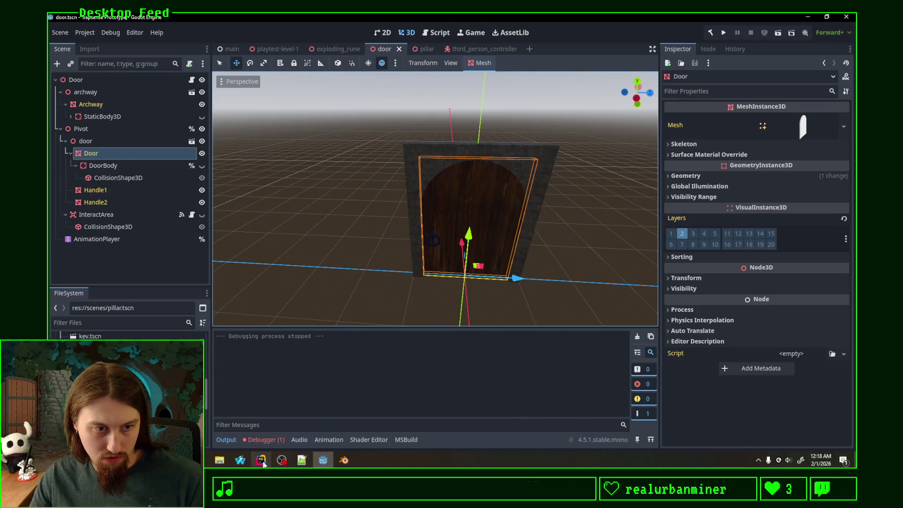
click(262, 461)
scroll(408, 271, up, 1)
Review the AddChild and RemoveChild lines in OnSwingEnd and OnSwingStart
scroll(409, 272, down, 10)
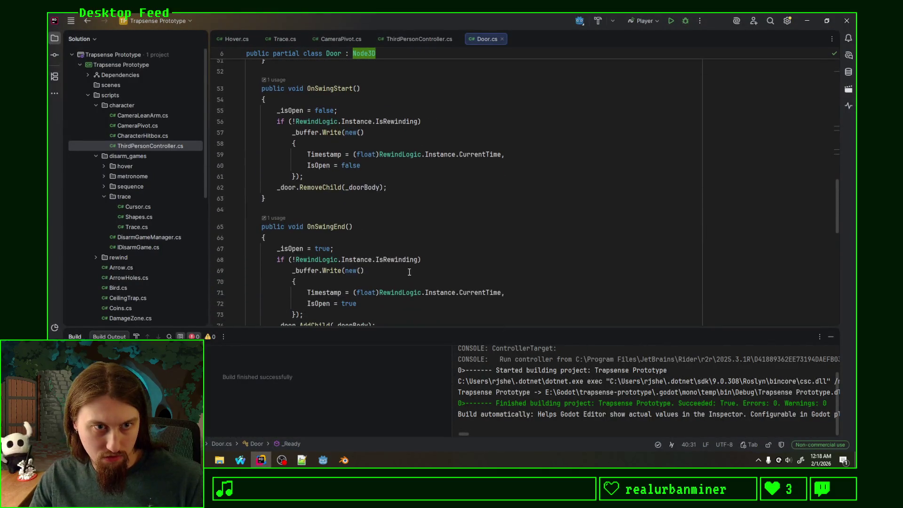
scroll(358, 245, down, 6)
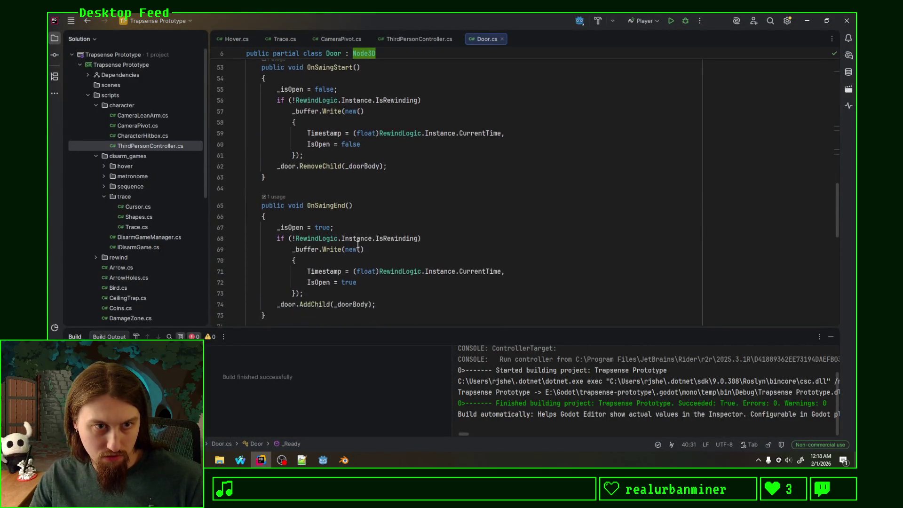
scroll(358, 244, down, 3)
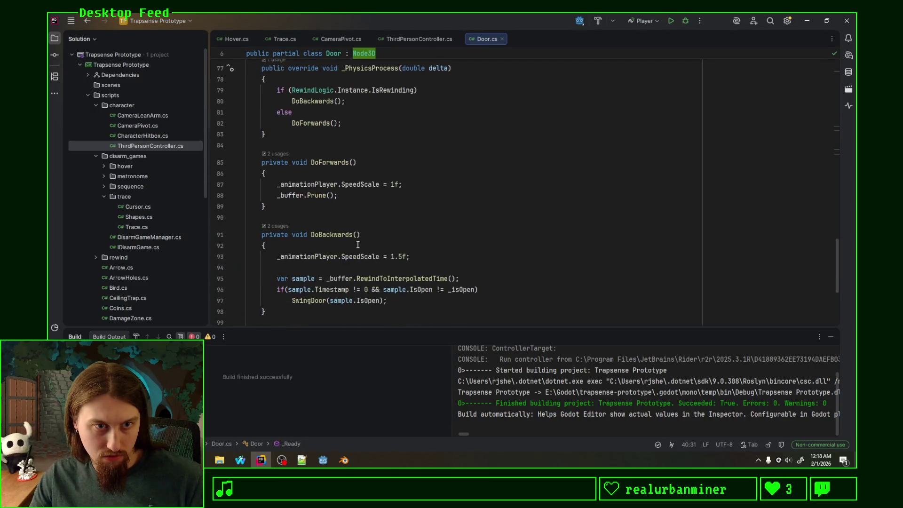
scroll(357, 244, down, 5)
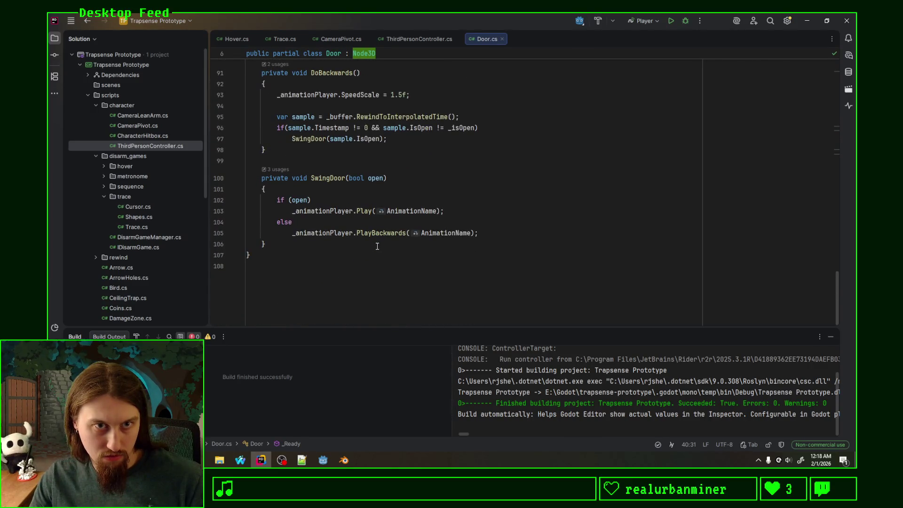
scroll(377, 246, up, 13)
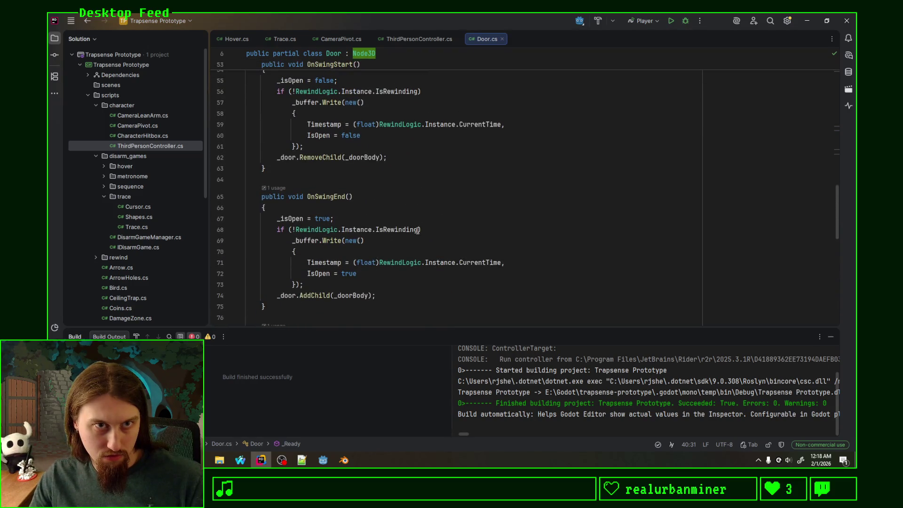
click(440, 221)
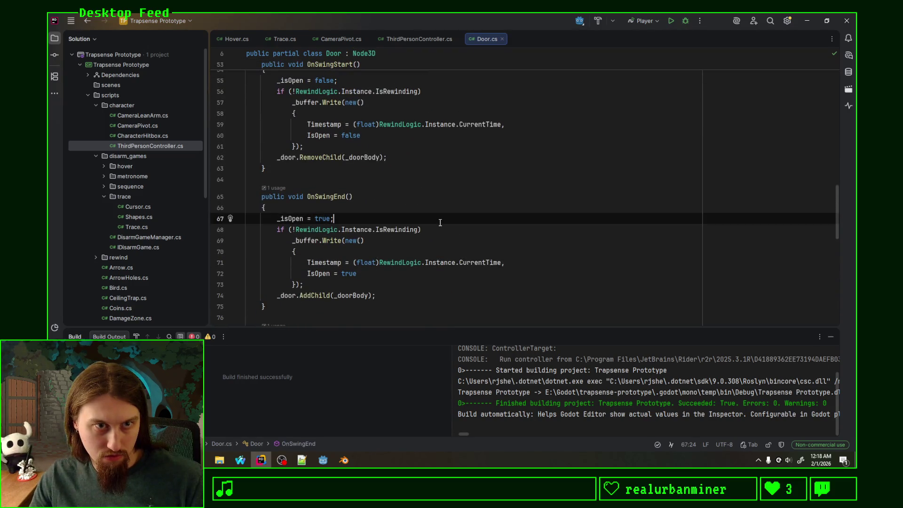
click(405, 292)
click(348, 160)
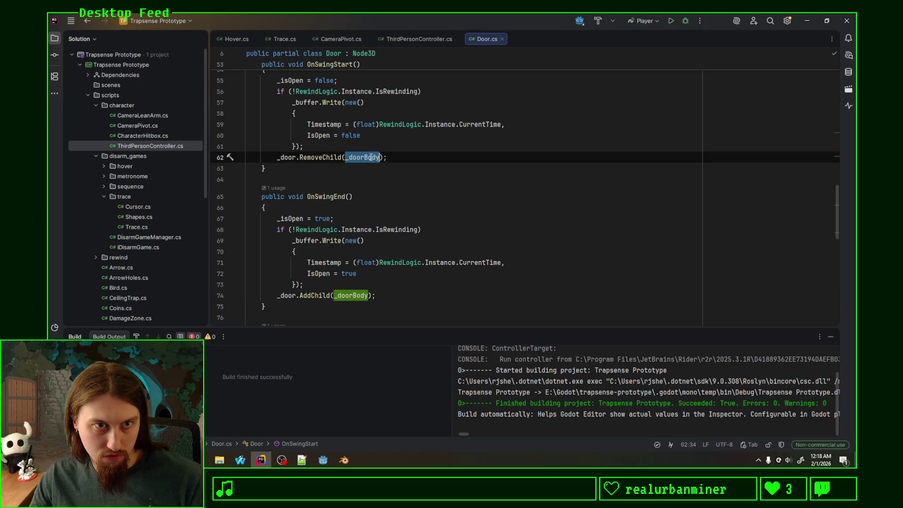
scroll(386, 198, up, 2)
click(422, 221)
Insert GD.Print("Swing started"); before RemoveChild in OnSwingStart
click(345, 213)
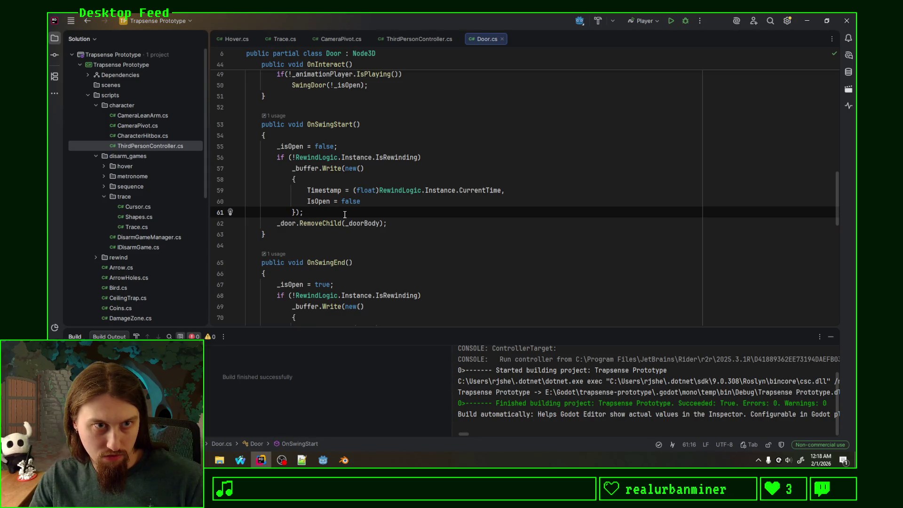
key(Return)
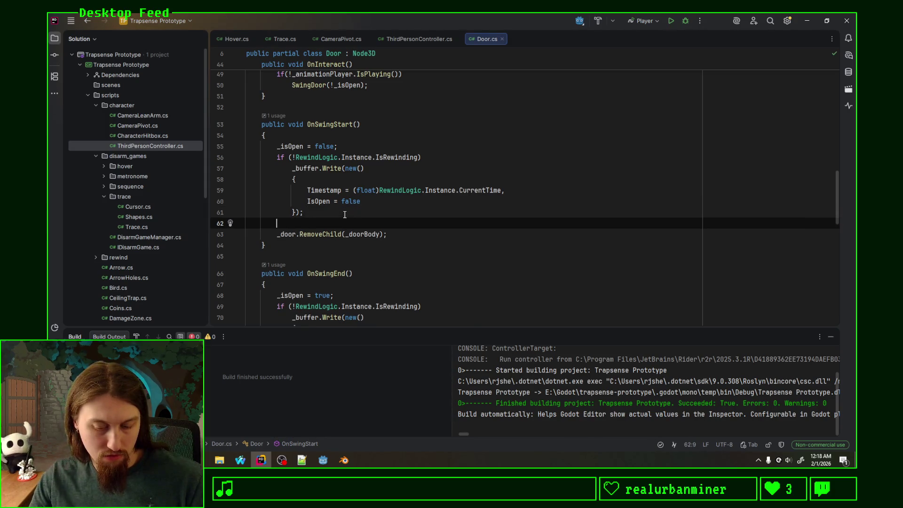
text(GD.Print()
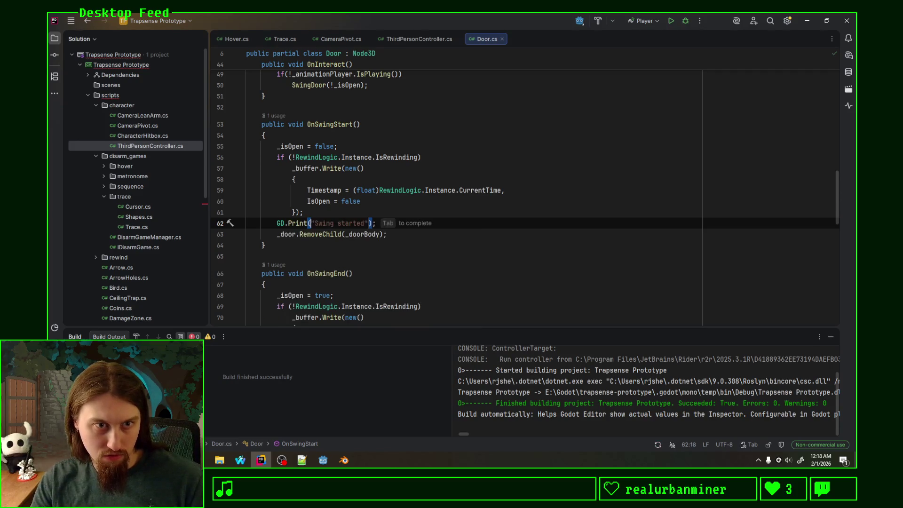
key(Tab)
key(alt+Tab)
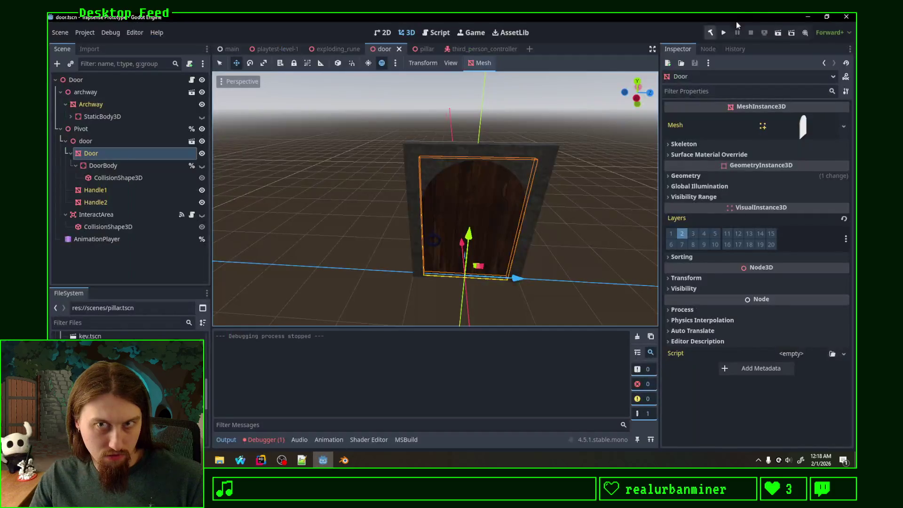
Run the game, walk the character to the arched door and open it with E
click(724, 33)
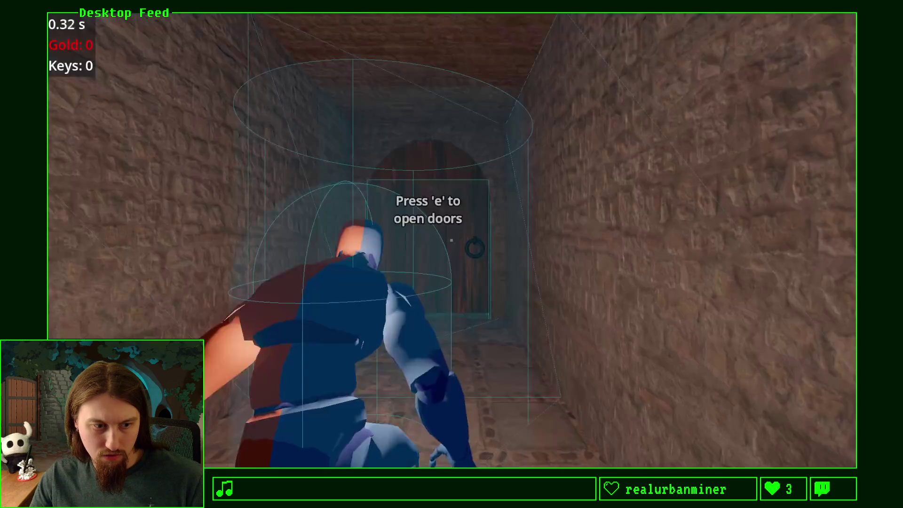
key(w)
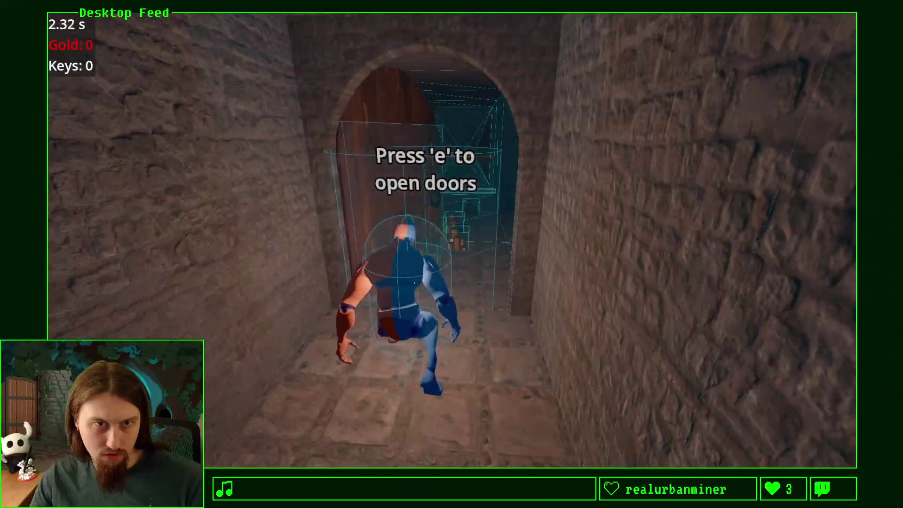
key(e)
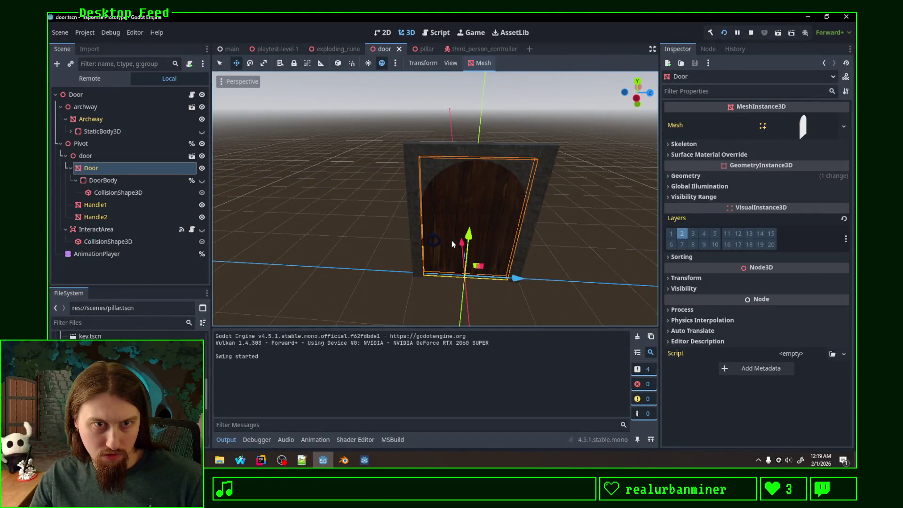
key(alt+Tab)
key(w)
key(w)
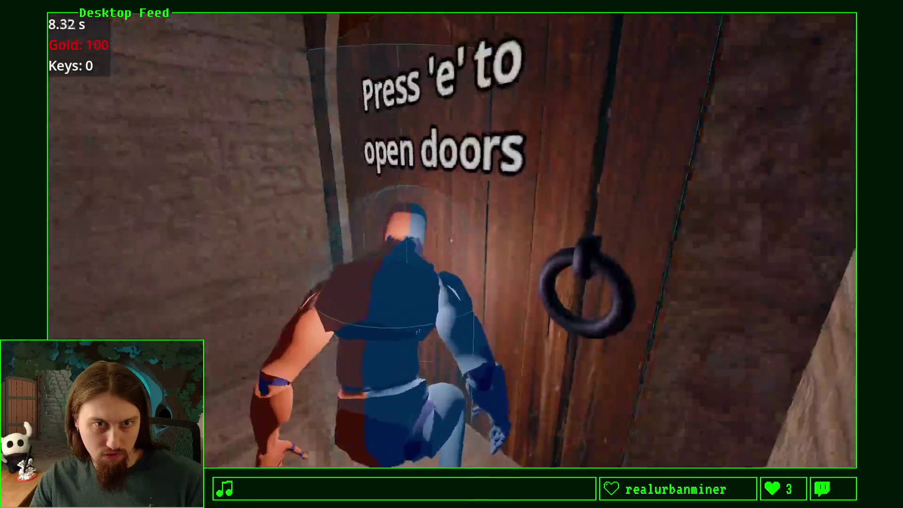
key(w)
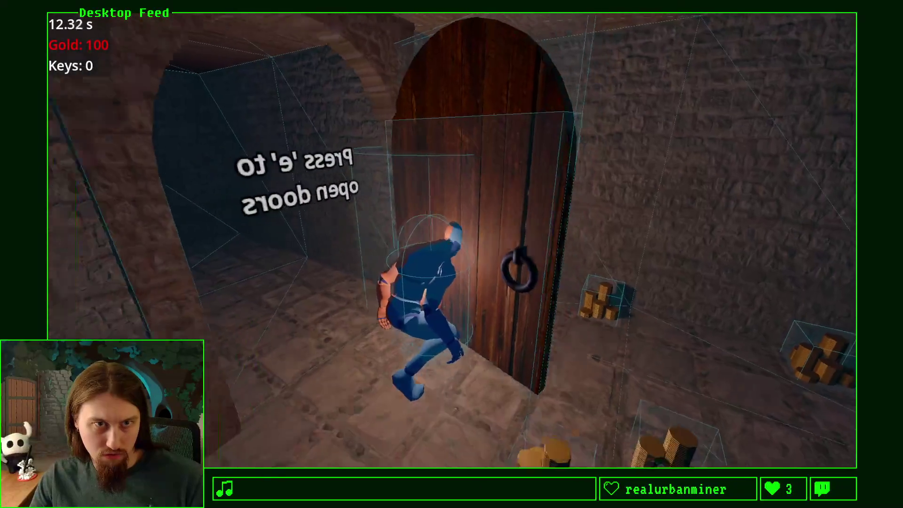
Review the DoorBody 'already has a parent' errors in the debugger, stop the game, and return to Door.cs
key(alt+Tab)
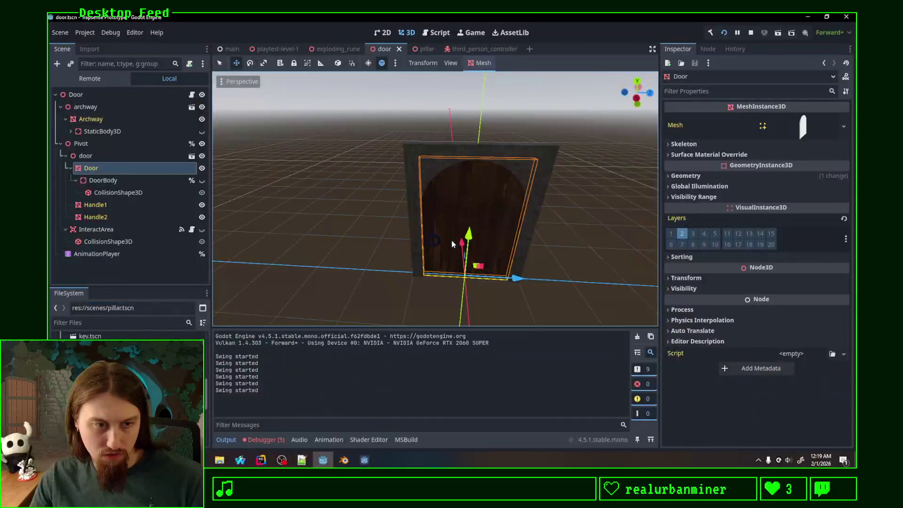
click(264, 439)
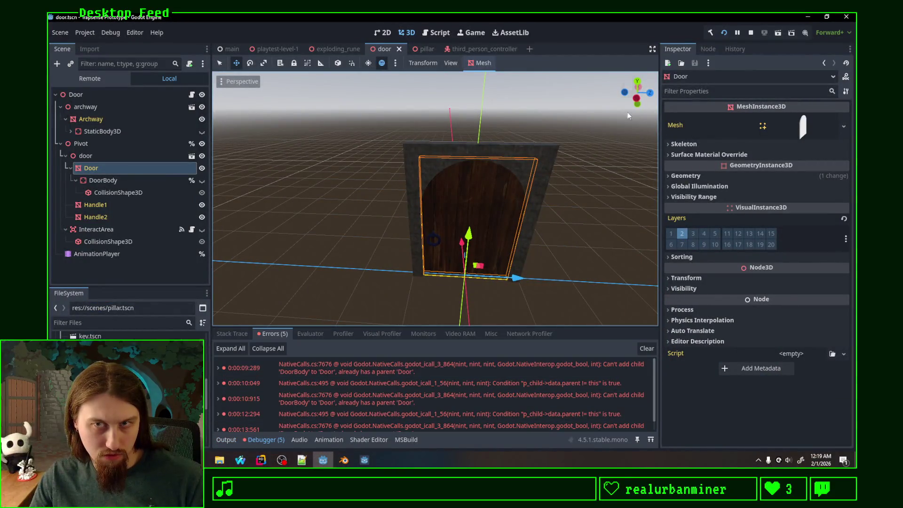
click(751, 33)
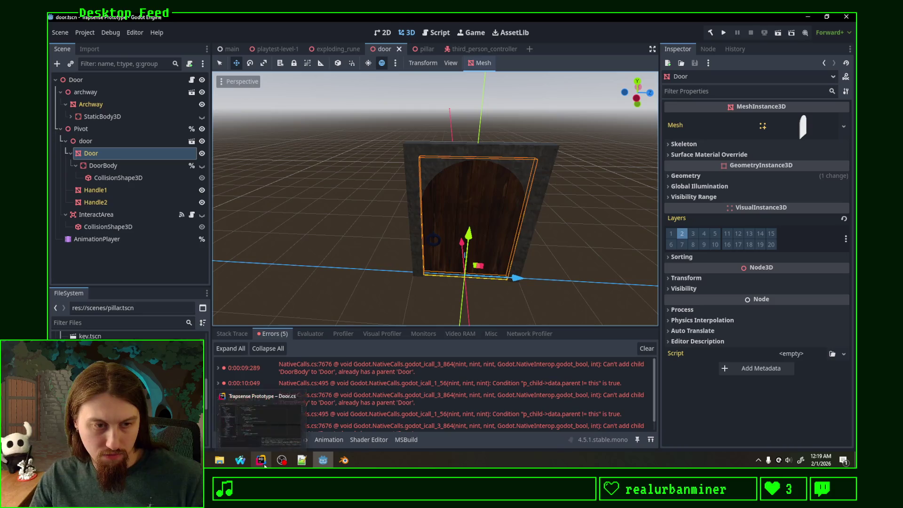
mouse_move(344, 461)
mouse_move(282, 463)
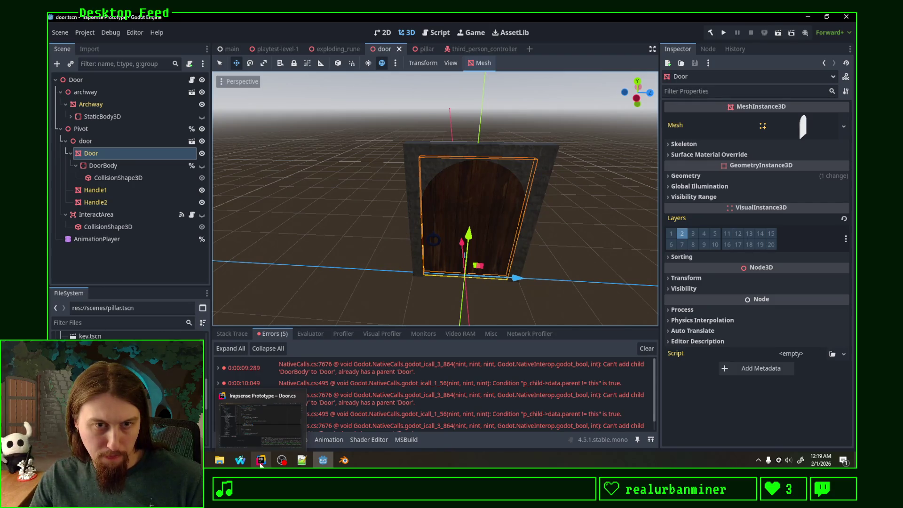
click(260, 463)
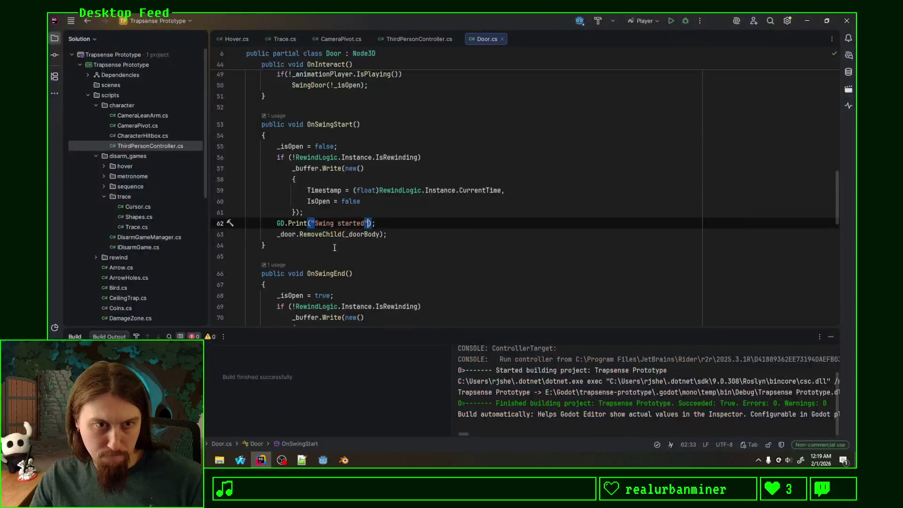
Delete the 'Swing started' debug print line from Door.cs
click(400, 225)
drag(400, 225, 408, 214)
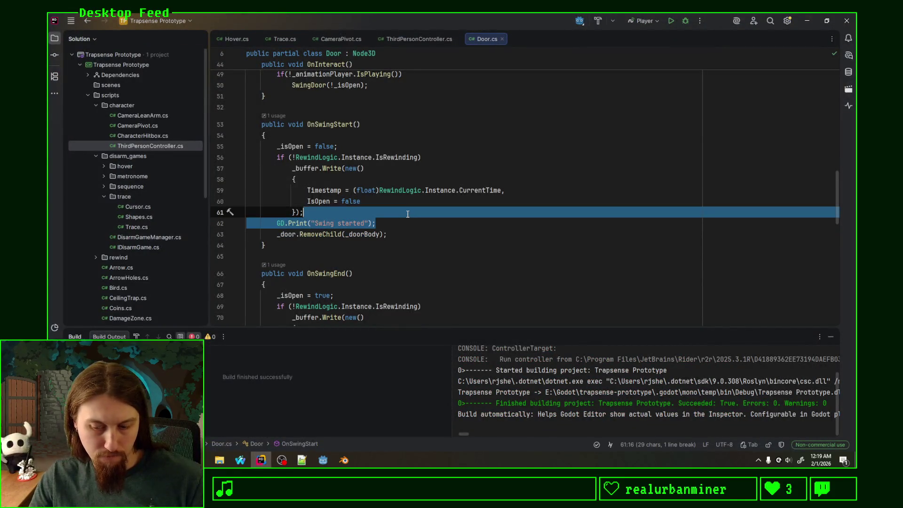
key(BackSpace)
scroll(410, 214, down, 2)
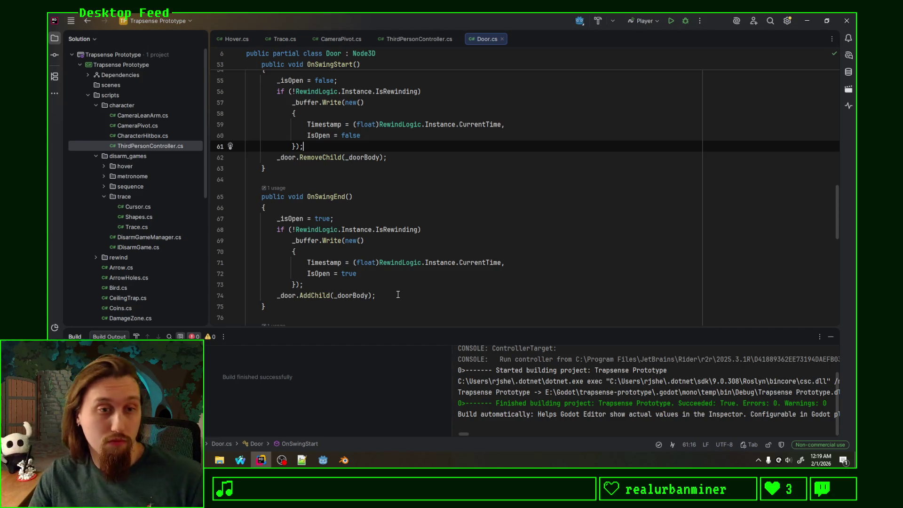
Swap the calls so OnSwingStart does AddChild(_doorBody) and OnSwingEnd does RemoveChild(_doorBody), then bring up Godot
drag(397, 295, 398, 285)
key(ctrl+x)
click(425, 160)
key(ctrl+v)
key(shift+Up)
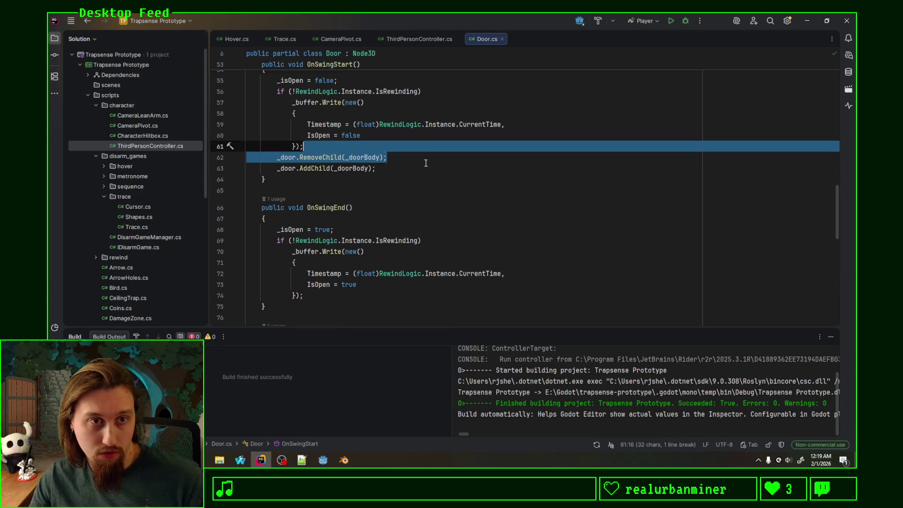
key(ctrl+x)
click(365, 285)
key(ctrl+v)
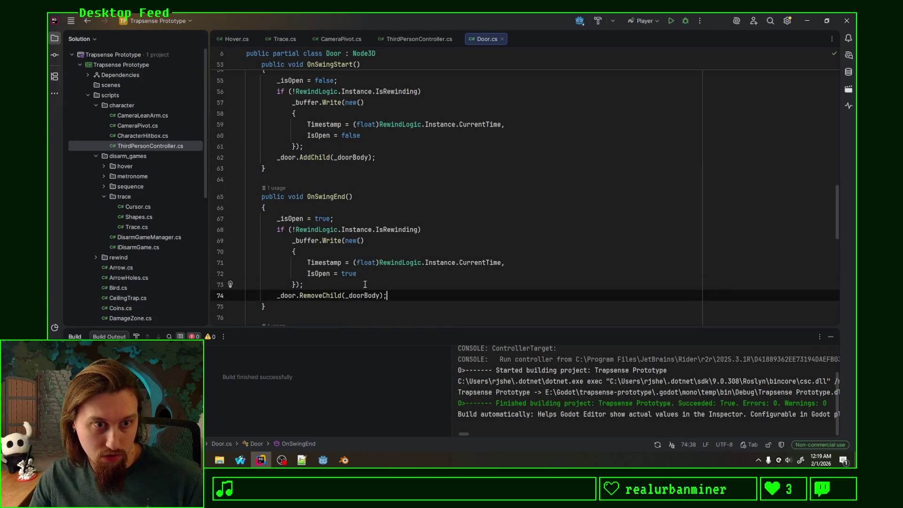
mouse_move(257, 466)
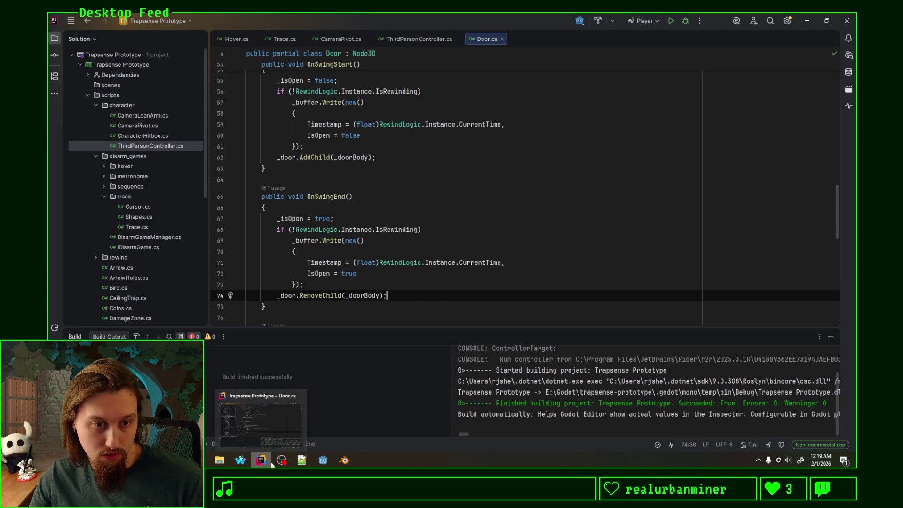
click(323, 460)
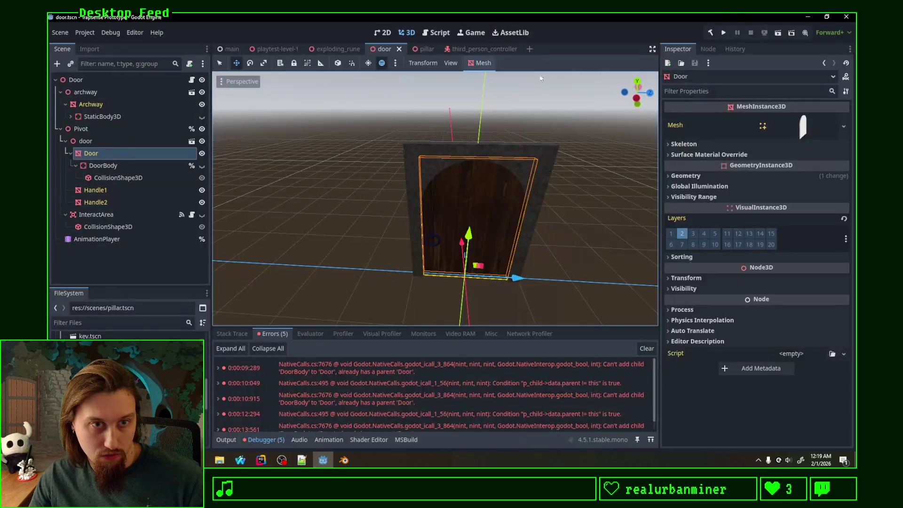
Run the project, walk the character down the corridor and through the swinging door, then go back to Rider
click(724, 33)
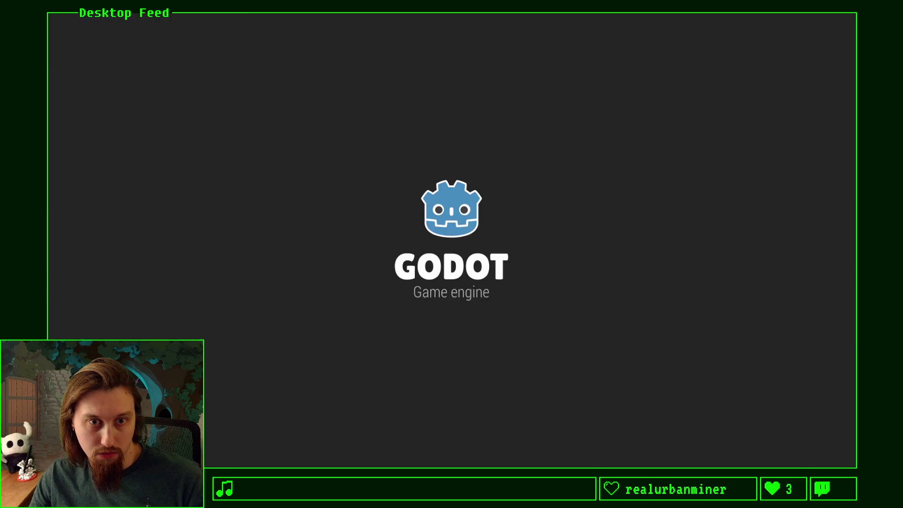
key(w)
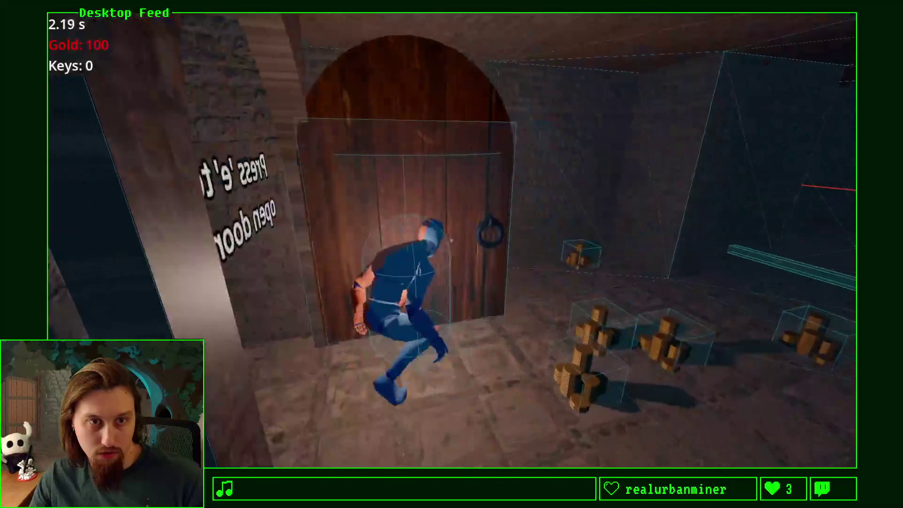
key(w)
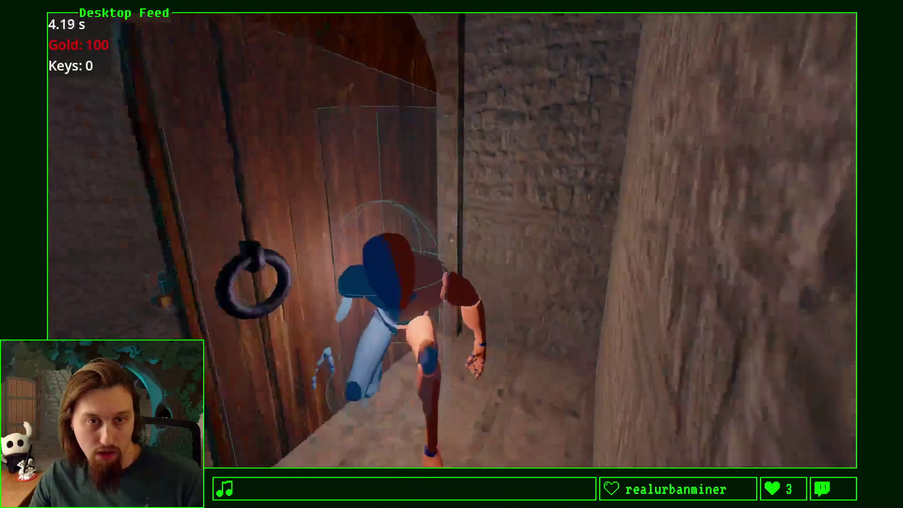
key(w)
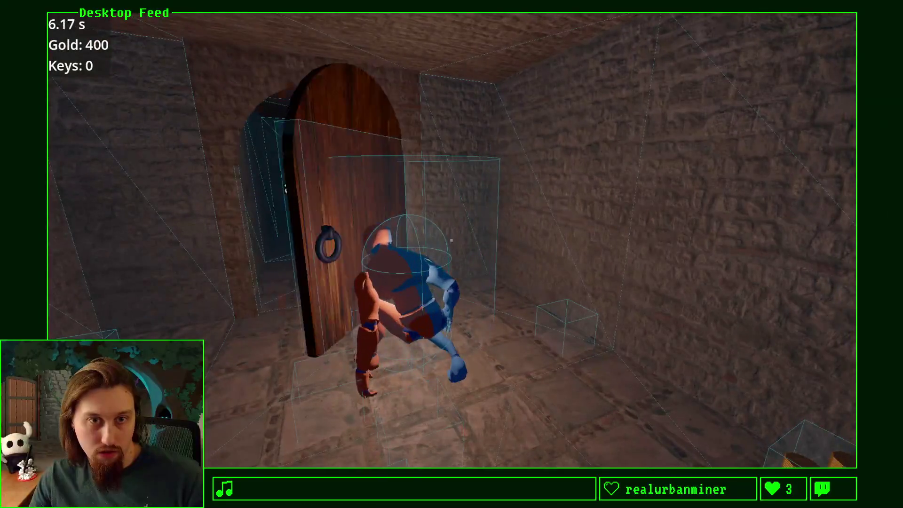
key(w)
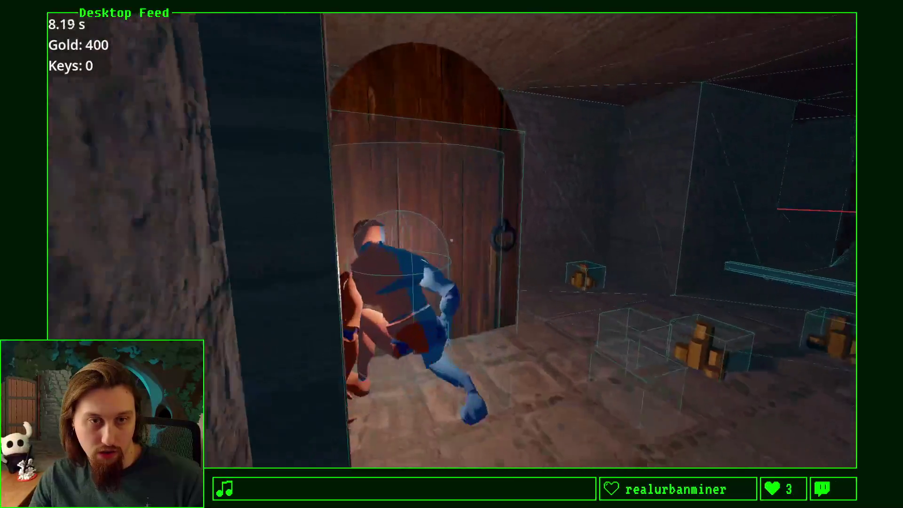
key(w)
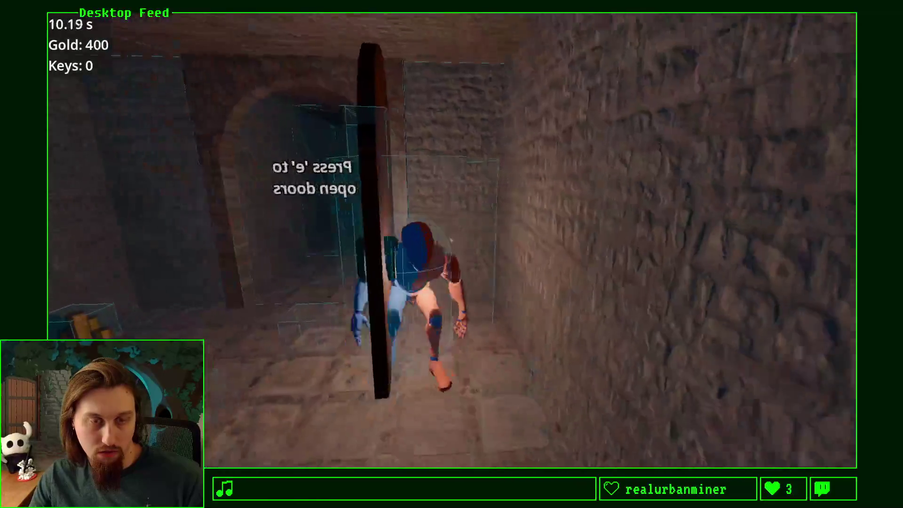
key(w)
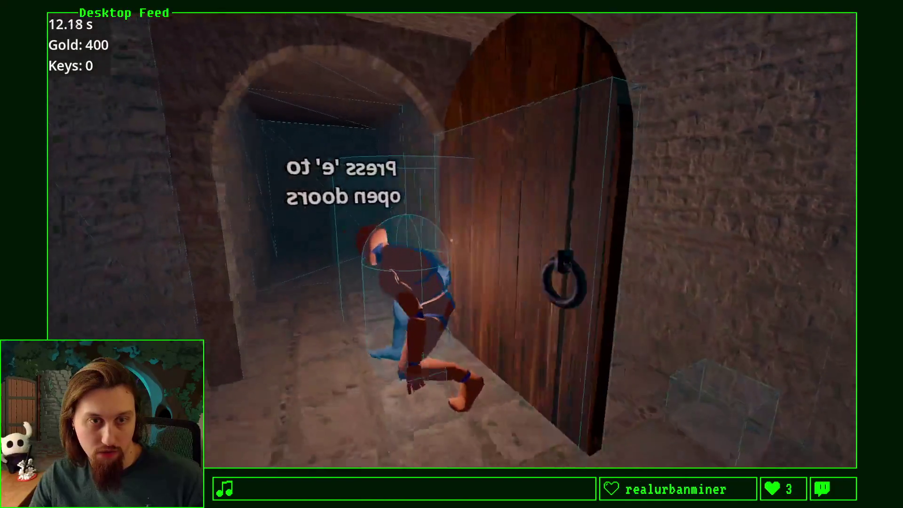
key(alt+Tab)
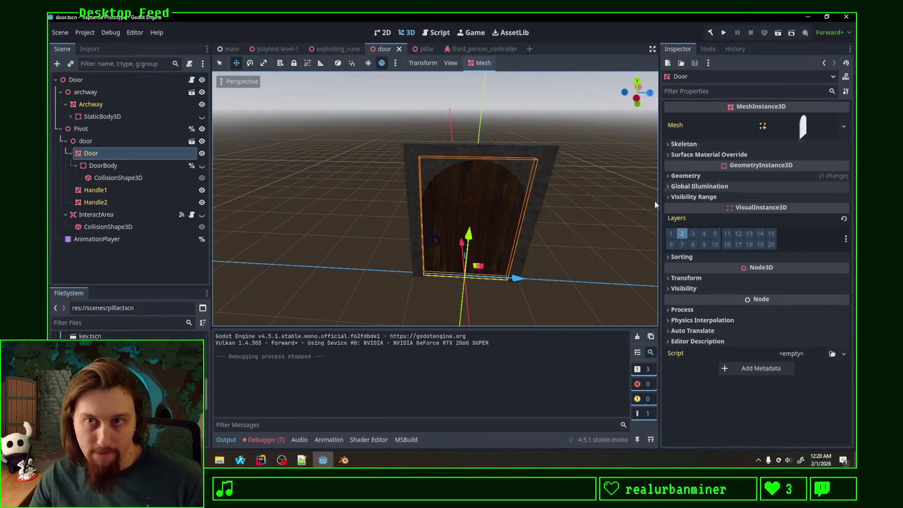
click(261, 461)
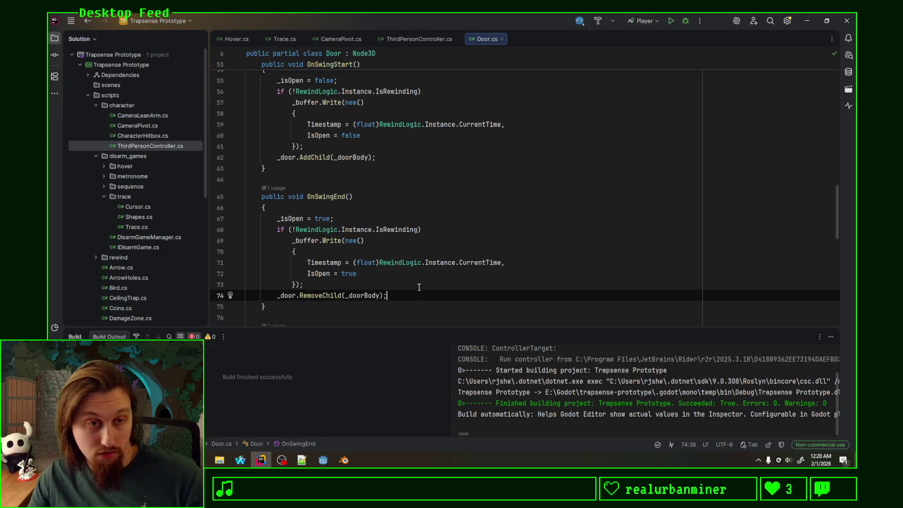
Add _doorBody.ProcessMode = ProcessModeEnum.Disabled at the top of OnSwingEnd
click(321, 208)
key(Return)
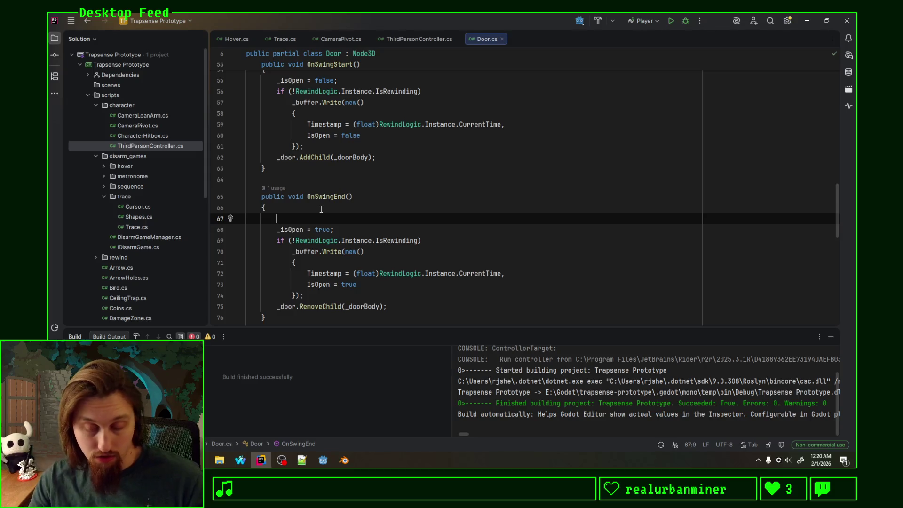
text(_doorBody.)
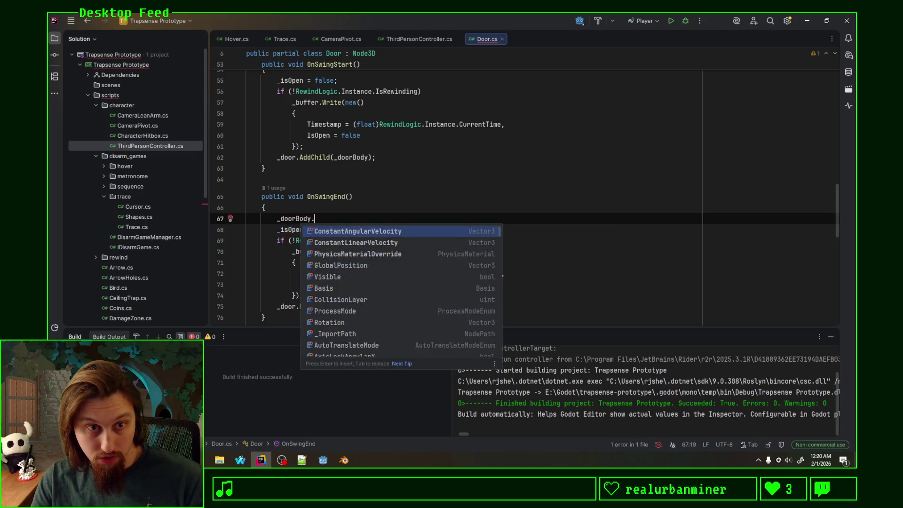
text(Proc)
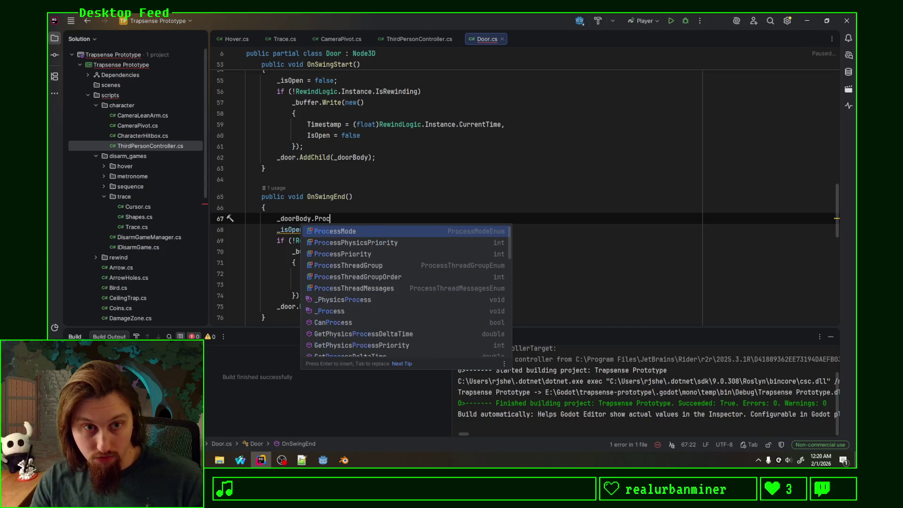
key(Return)
text(= )
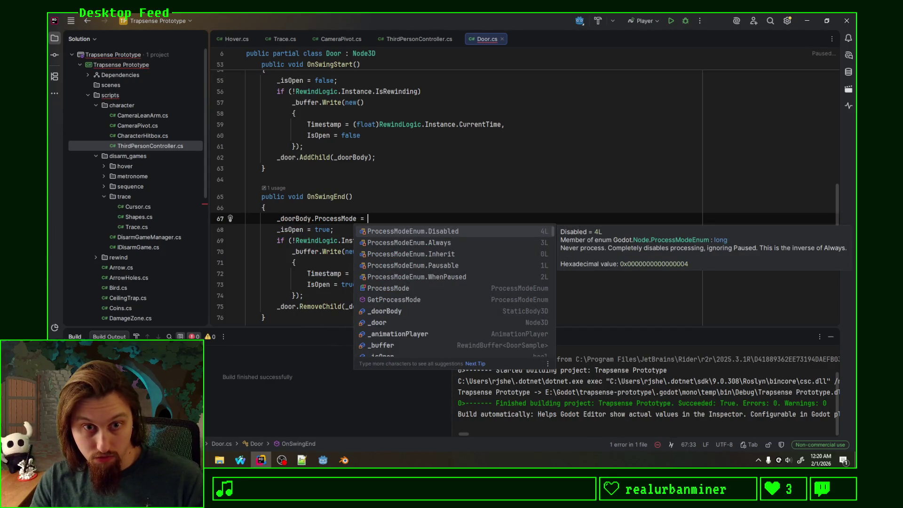
text(In)
key(Return)
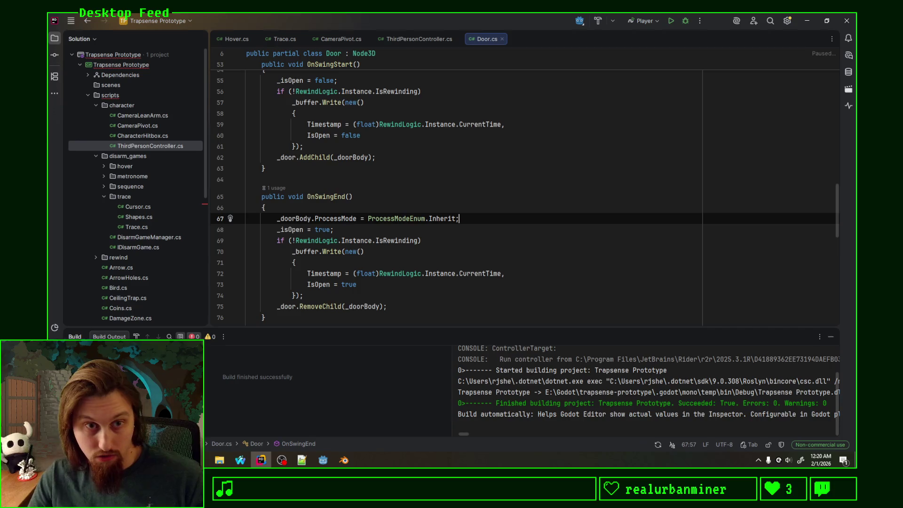
double_click(426, 219)
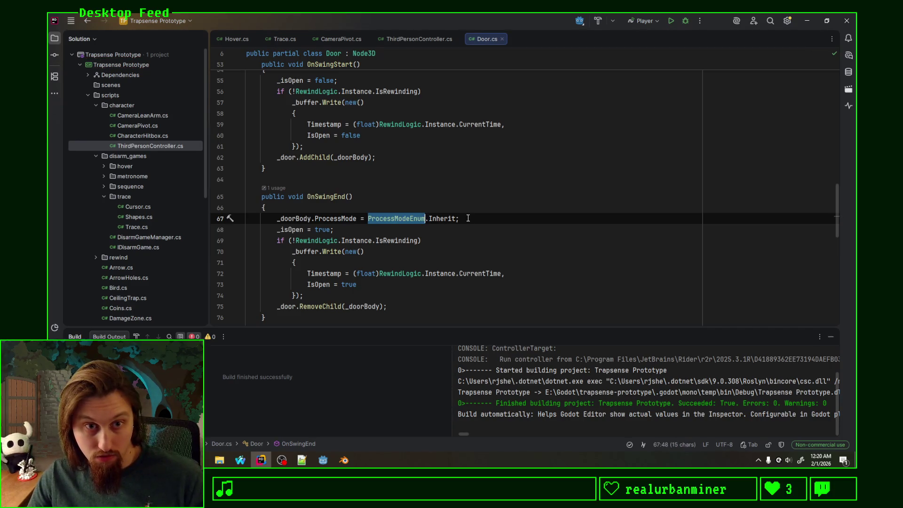
double_click(442, 218)
text(N)
key(Escape)
text(.)
key(Return)
Duplicate the assignment into OnSwingStart and change it to ProcessModeEnum.Inherit
key(alt+shift+Up)
key(alt+shift+Up)
key(alt+shift+Up)
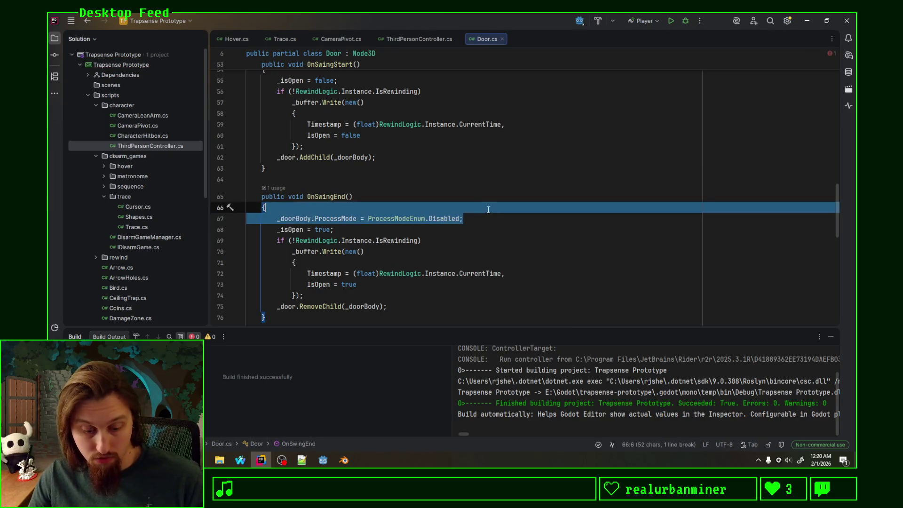
double_click(449, 179)
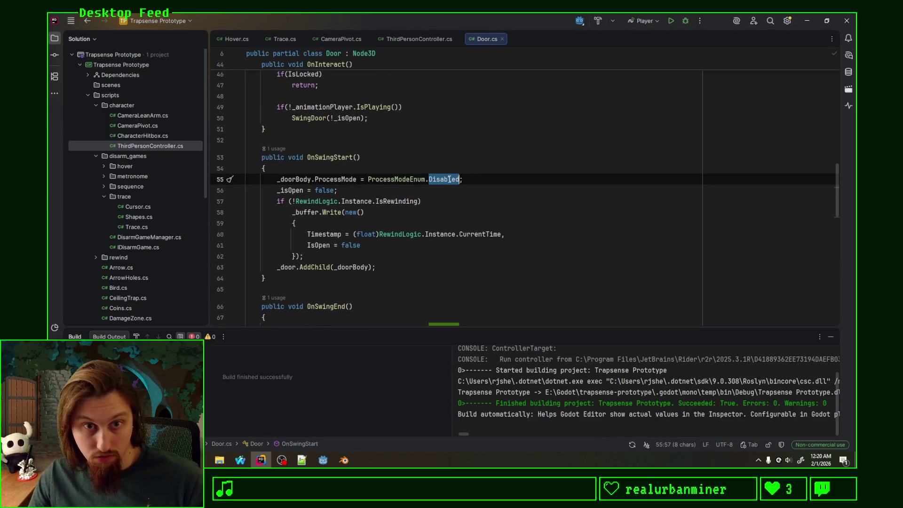
text(.)
key(Return)
Comment out the RemoveChild and AddChild calls with Ctrl+/, then run the game in Godot
scroll(332, 283, down, 4)
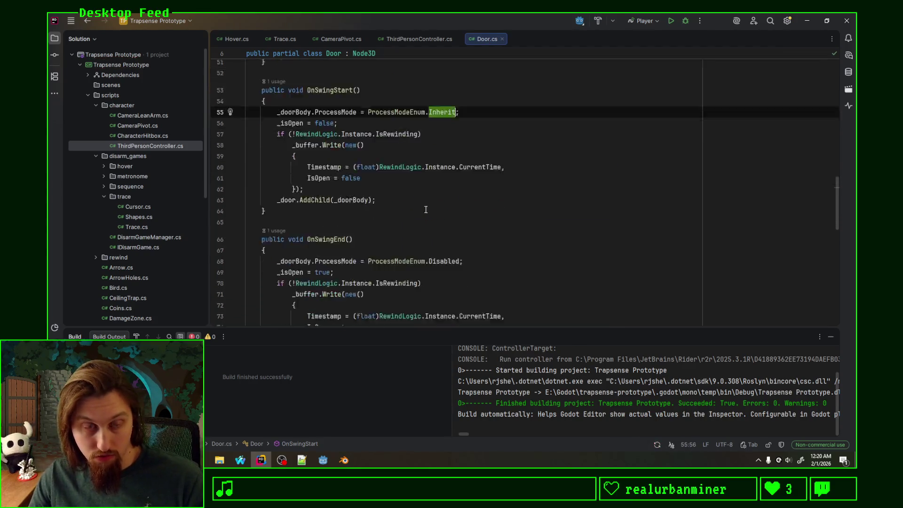
click(276, 285)
key(ctrl+slash)
click(282, 135)
key(ctrl+slash)
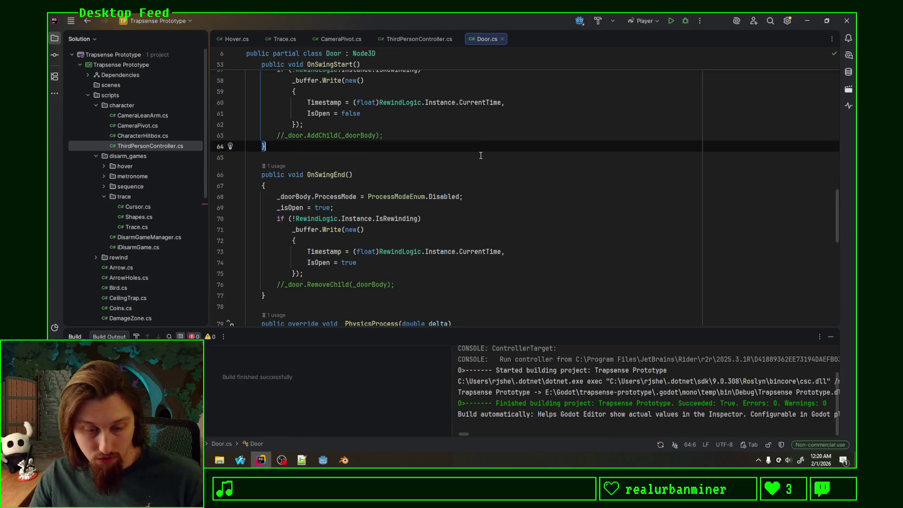
click(323, 460)
click(722, 33)
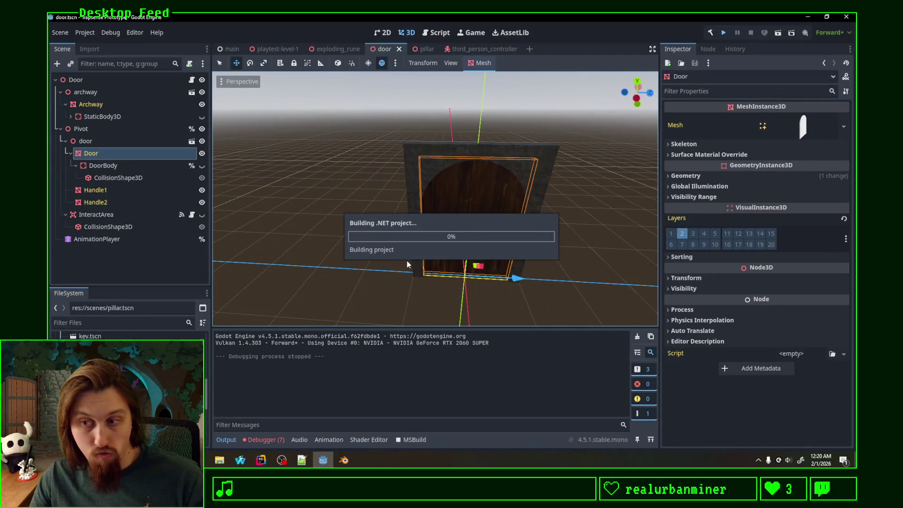
Open the door with E, walk into the gold room and back, stop with F8, and return to Rider
key(w)
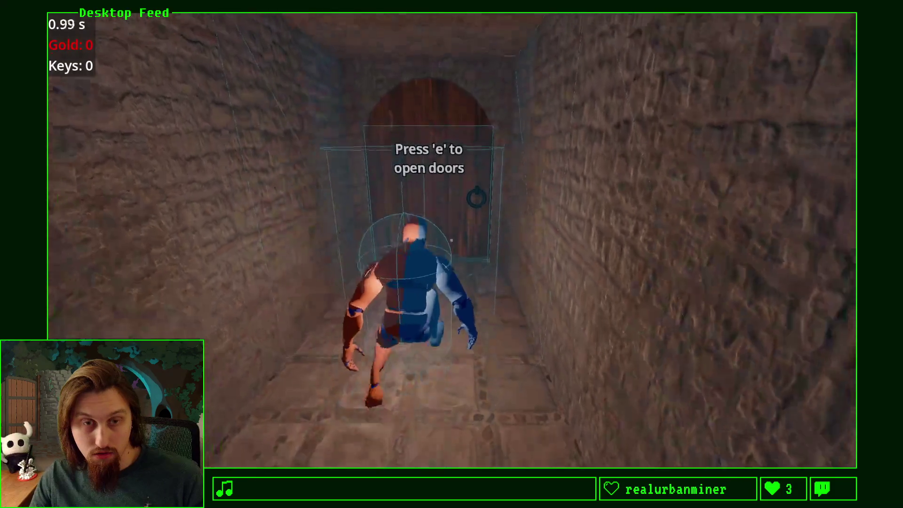
key(e)
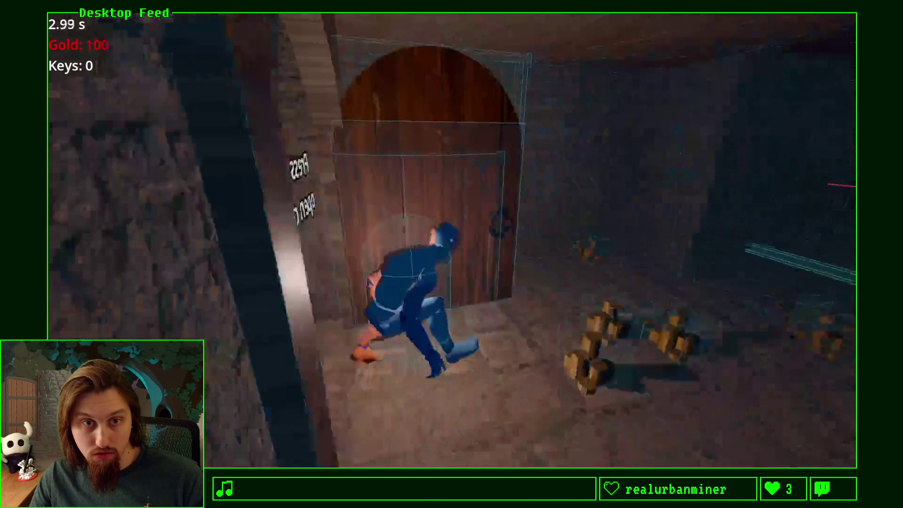
key(a)
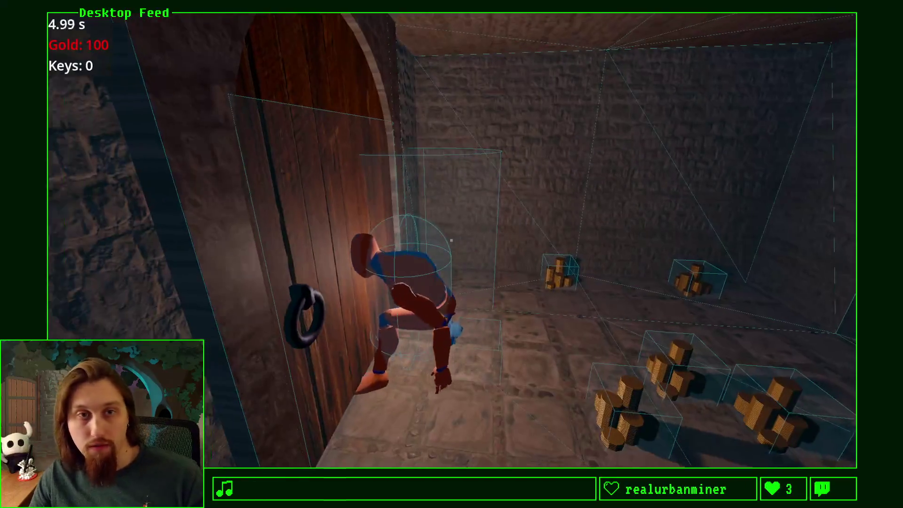
key(w)
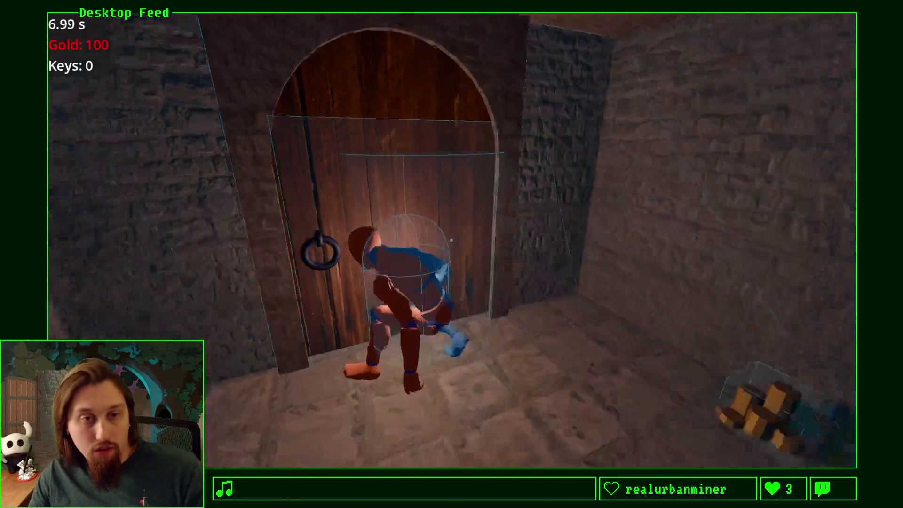
key(F8)
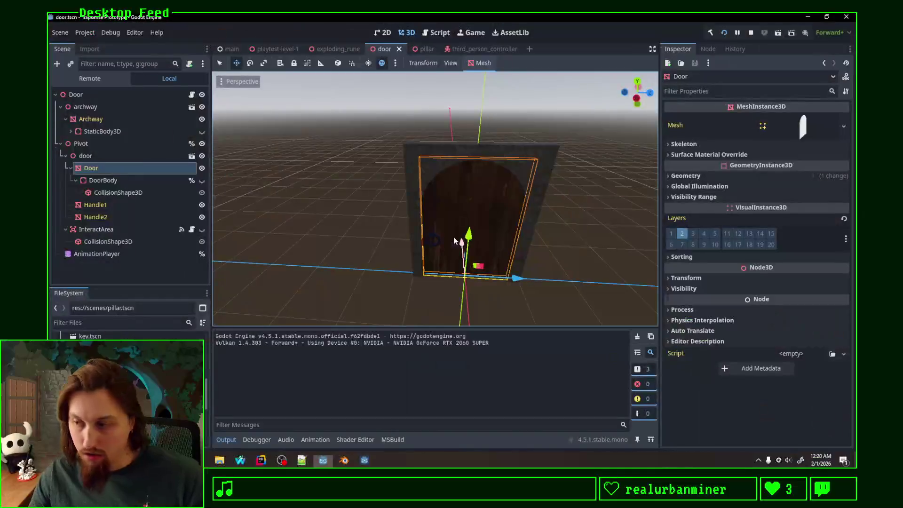
click(261, 460)
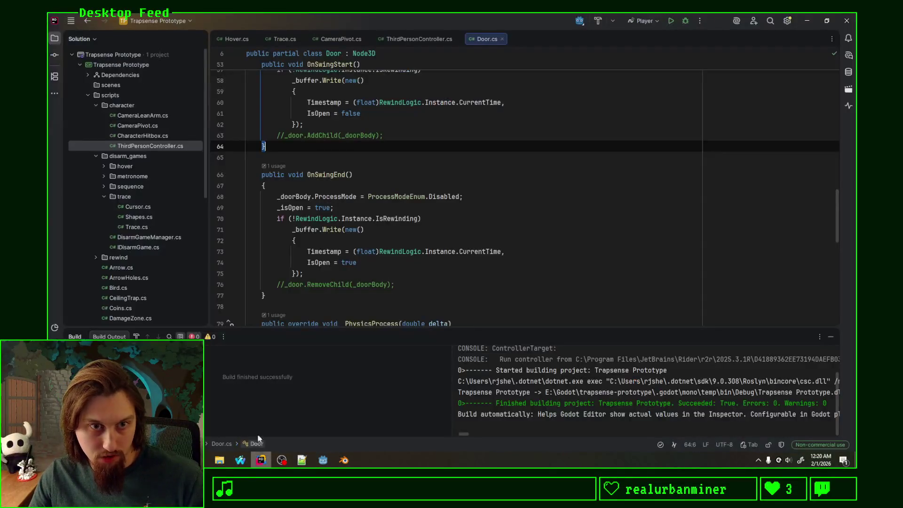
Delete the commented-out RemoveChild and AddChild lines
triple_click(411, 282)
key(Delete)
scroll(410, 277, up, 1)
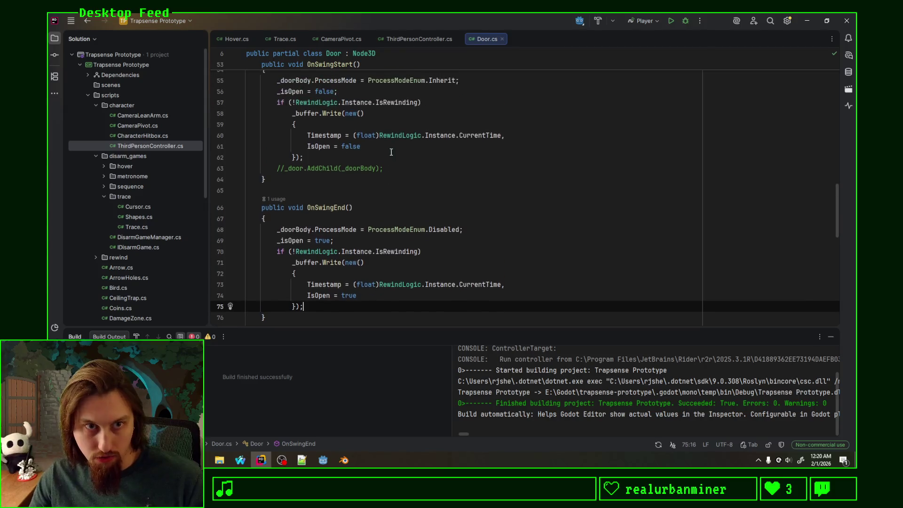
drag(395, 169, 397, 161)
key(Delete)
scroll(392, 268, up, 15)
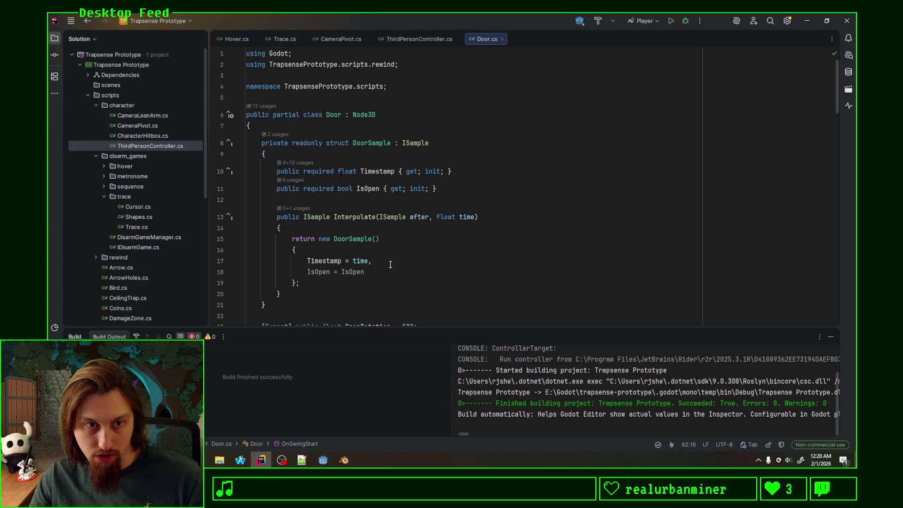
scroll(348, 245, down, 6)
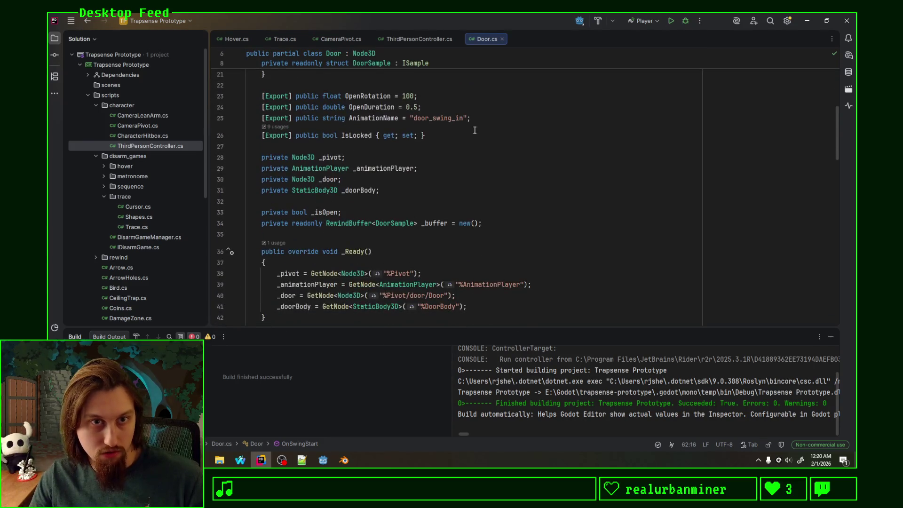
Remove the _door GetNode lookup from _Ready and the unused private Node3D _door field
click(466, 274)
click(464, 264)
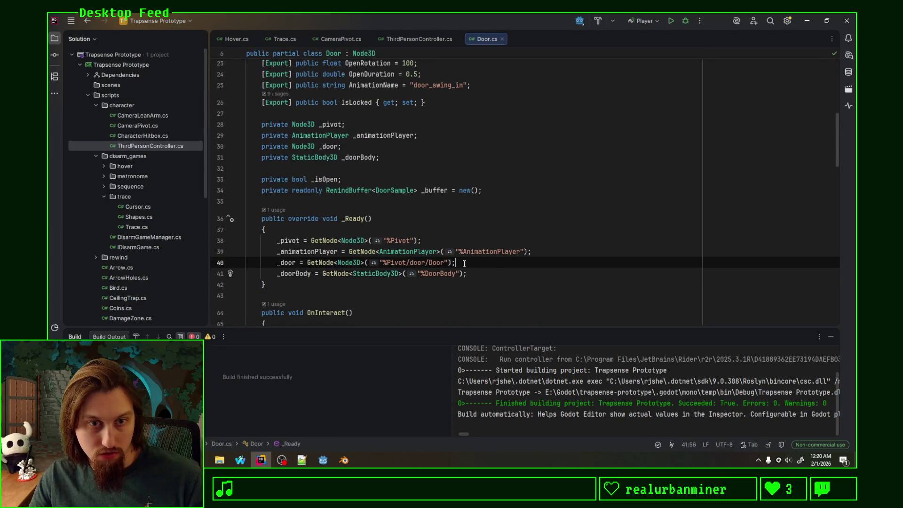
drag(480, 266, 533, 252)
key(BackSpace)
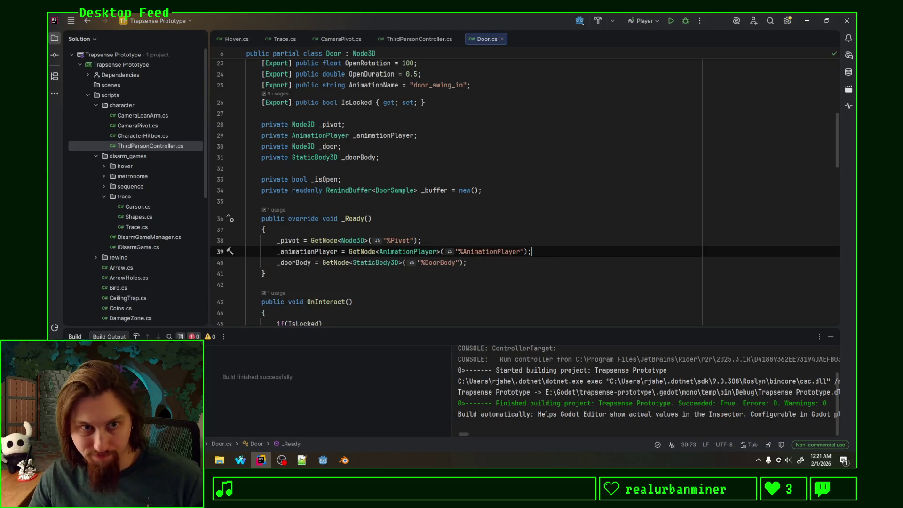
drag(470, 146, 455, 134)
key(BackSpace)
click(507, 151)
scroll(506, 151, down, 15)
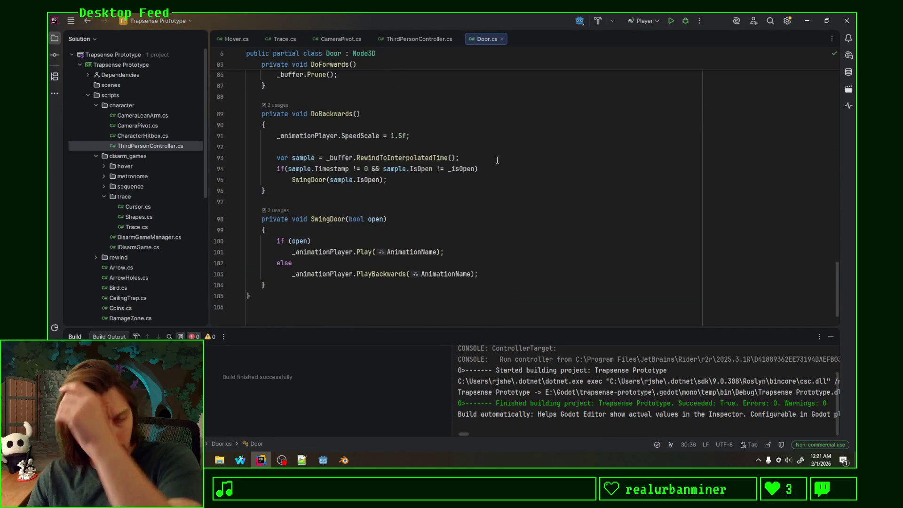
scroll(461, 181, up, 5)
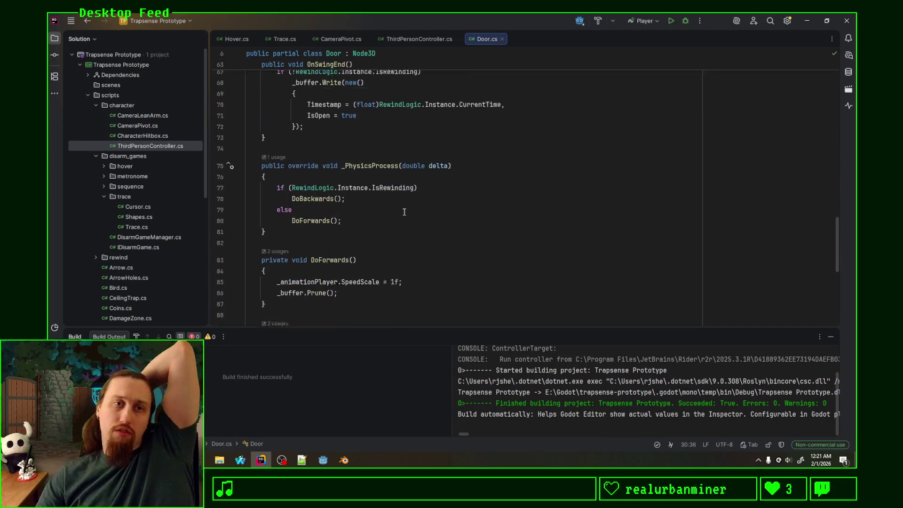
scroll(400, 209, up, 8)
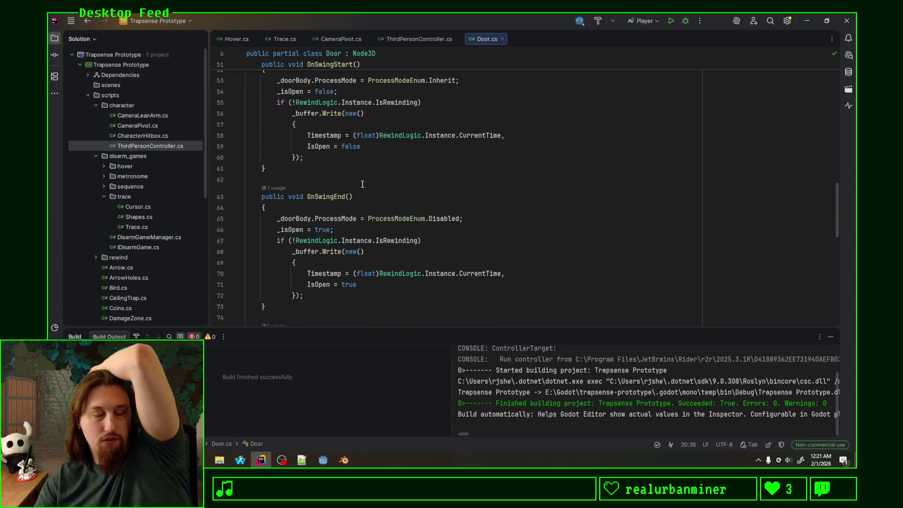
scroll(362, 184, up, 5)
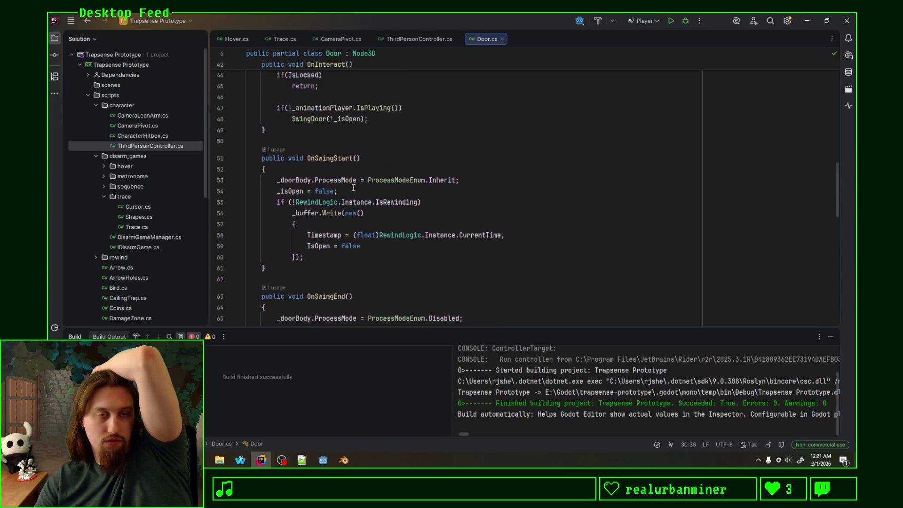
scroll(353, 188, up, 2)
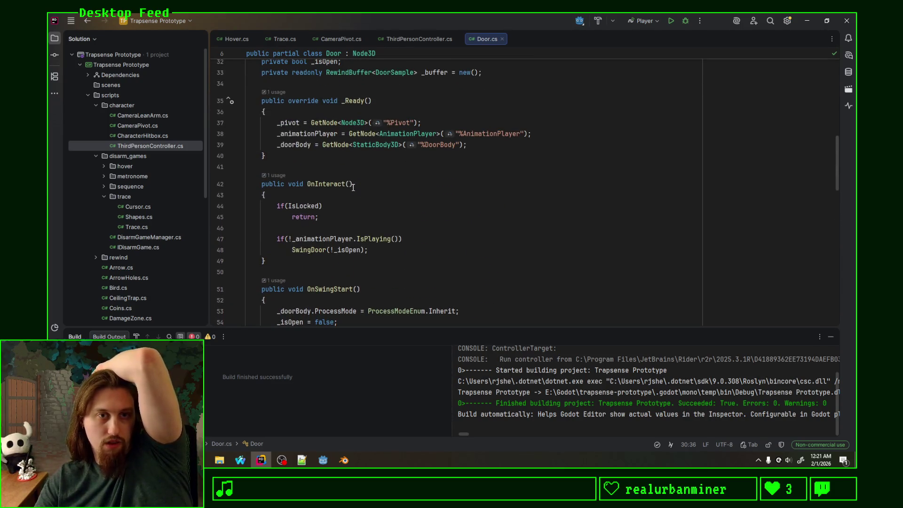
scroll(352, 188, down, 3)
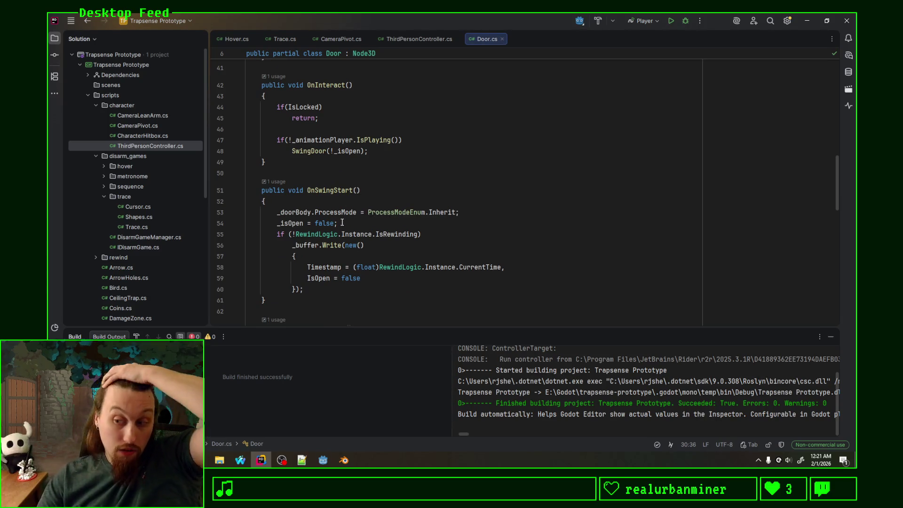
scroll(331, 218, down, 3)
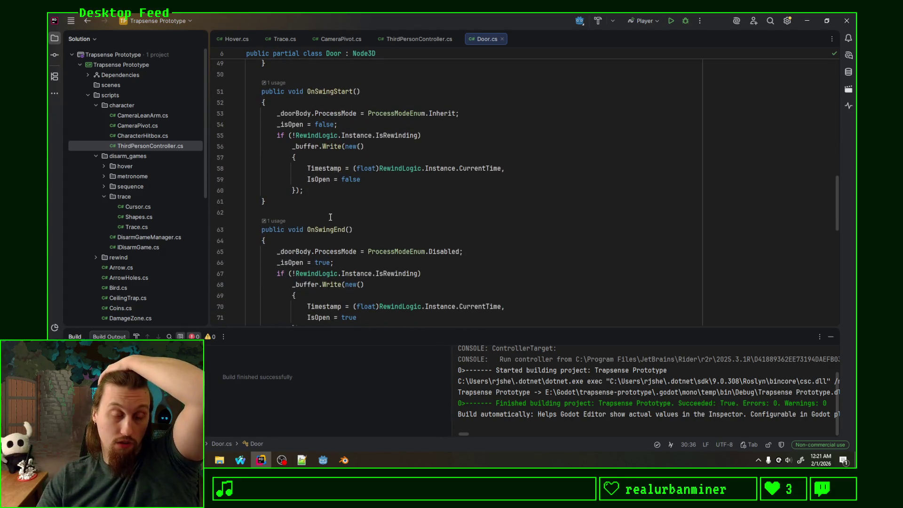
scroll(330, 216, down, 5)
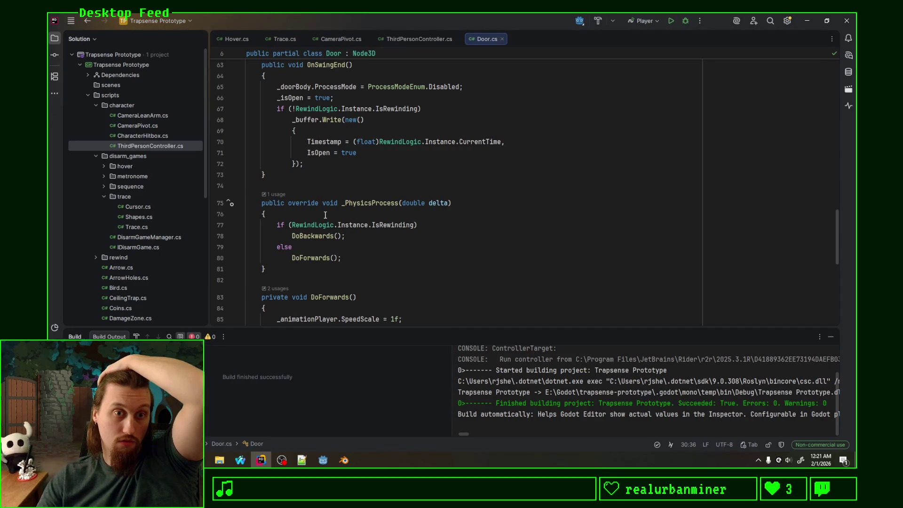
scroll(325, 214, down, 2)
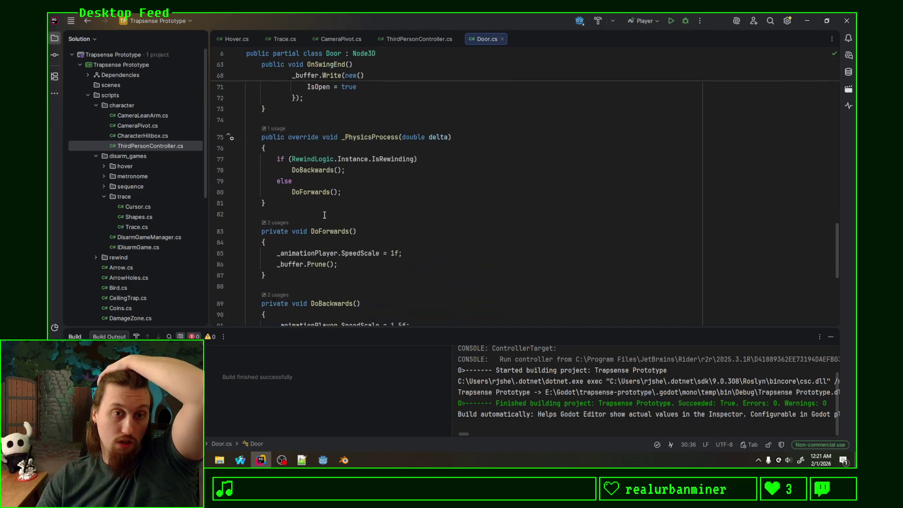
scroll(323, 215, down, 2)
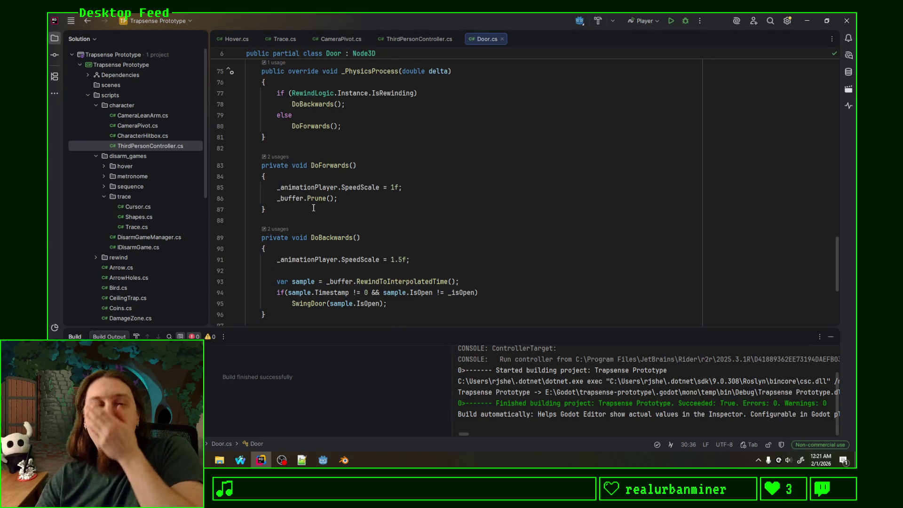
scroll(313, 207, down, 3)
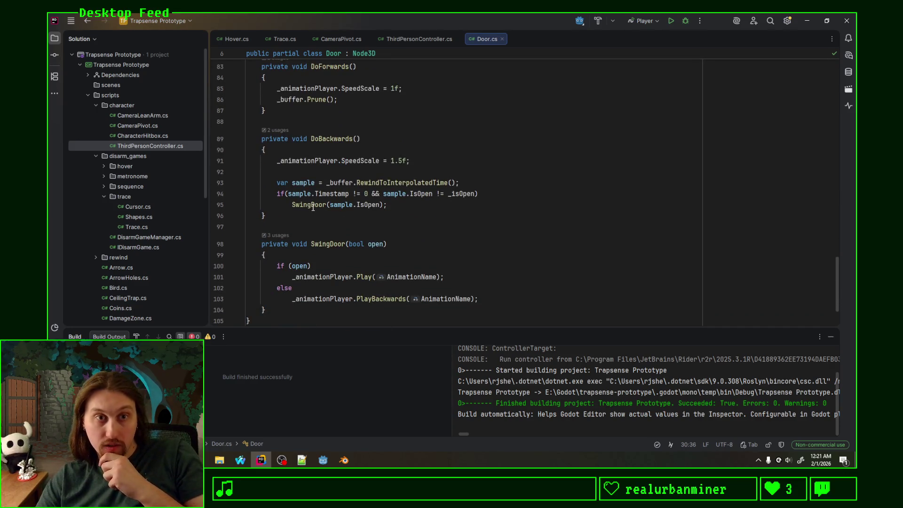
mouse_move(311, 210)
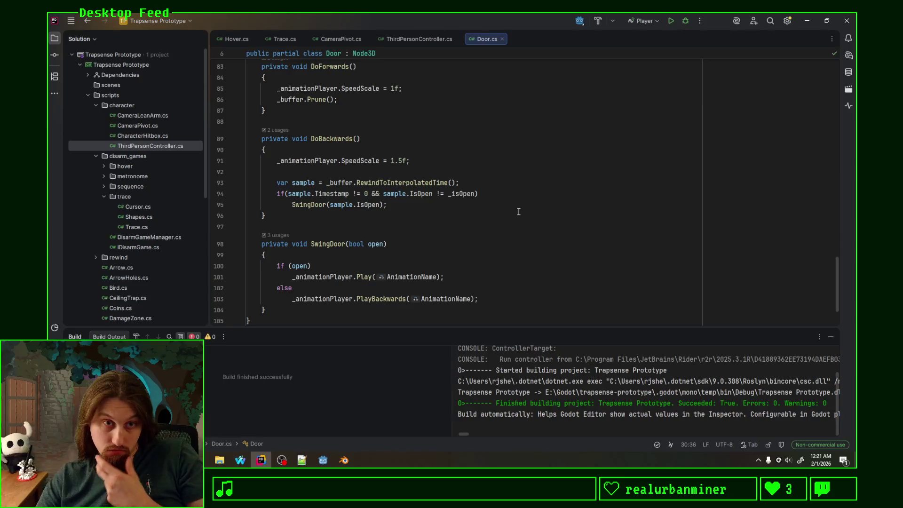
scroll(517, 211, down, 1)
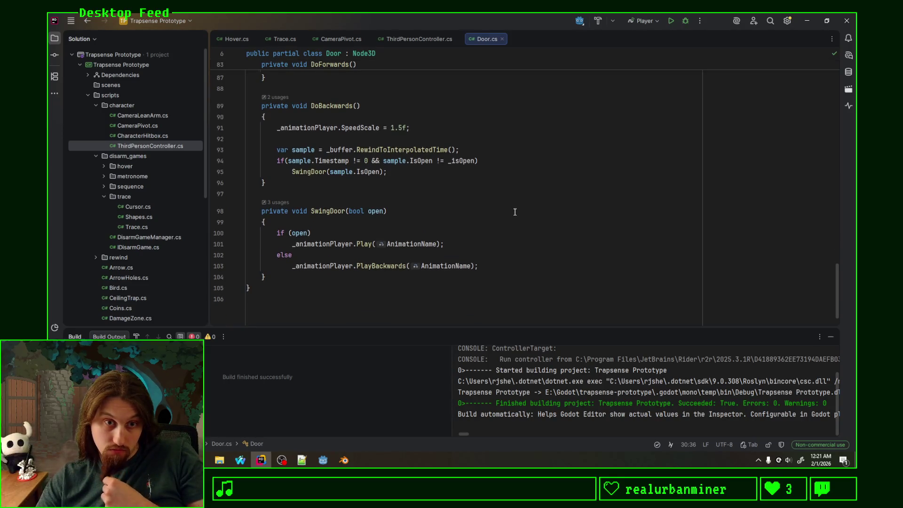
scroll(513, 211, up, 5)
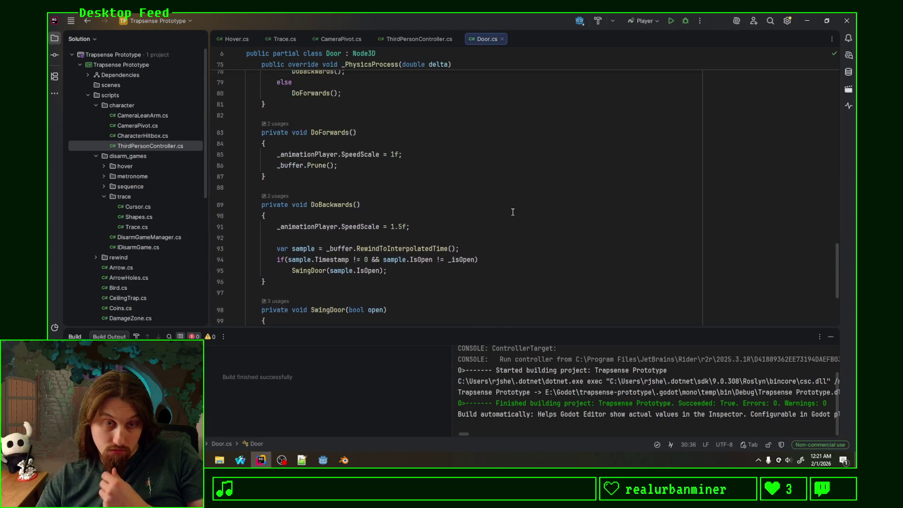
scroll(513, 212, up, 4)
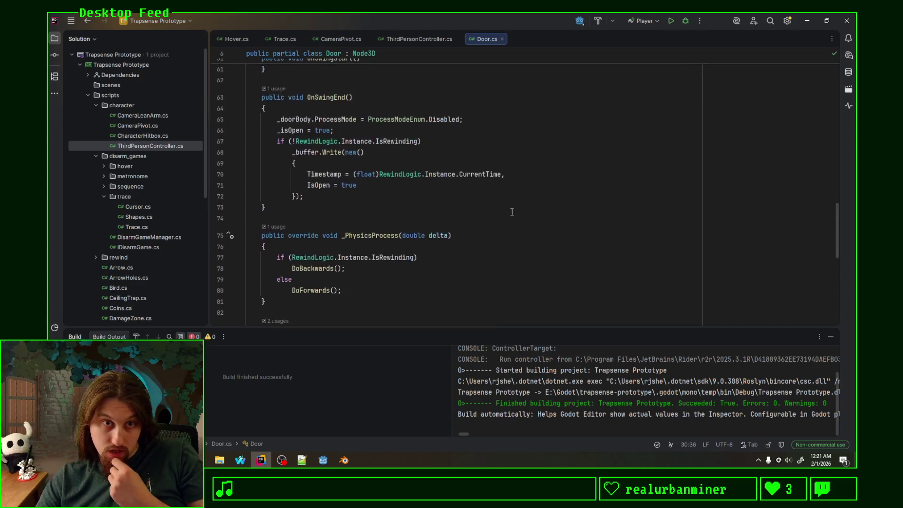
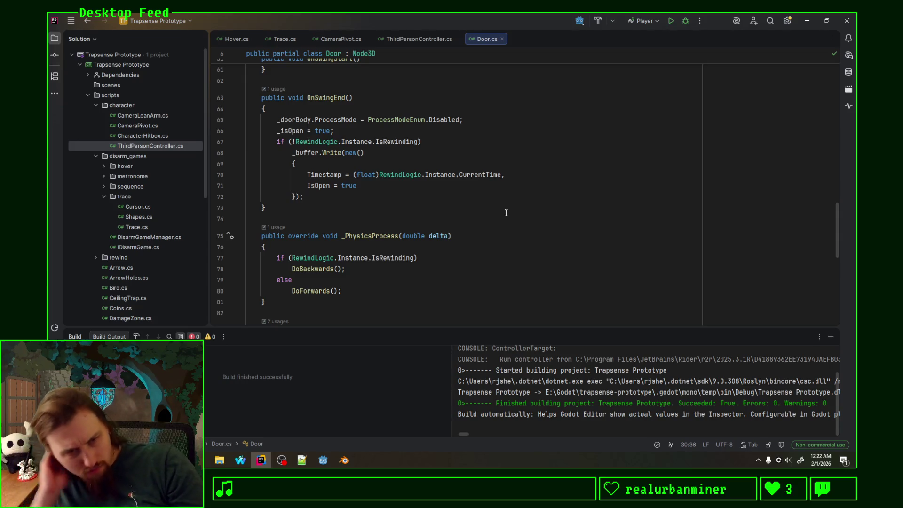
Delete the _doorBody.ProcessMode line from OnSwingEnd in Door.cs
scroll(448, 241, down, 5)
scroll(448, 240, up, 5)
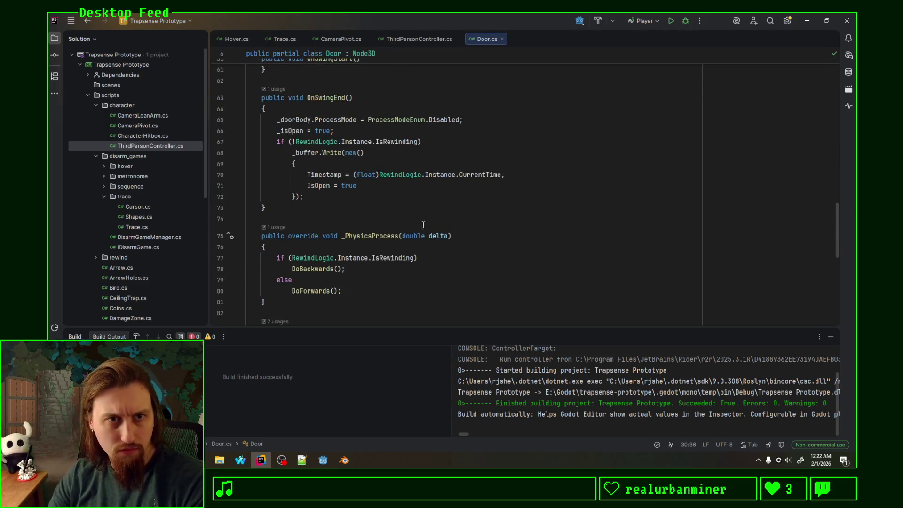
scroll(450, 236, up, 3)
drag(463, 219, 483, 211)
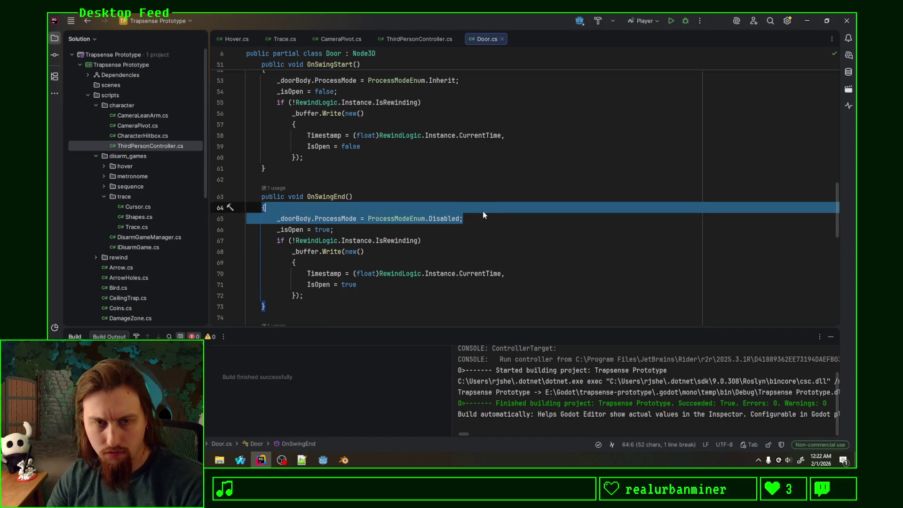
key(BackSpace)
Delete the _doorBody.ProcessMode line from OnSwingStart, then switch back to the Godot editor
scroll(484, 188, up, 3)
drag(459, 179, 484, 171)
key(BackSpace)
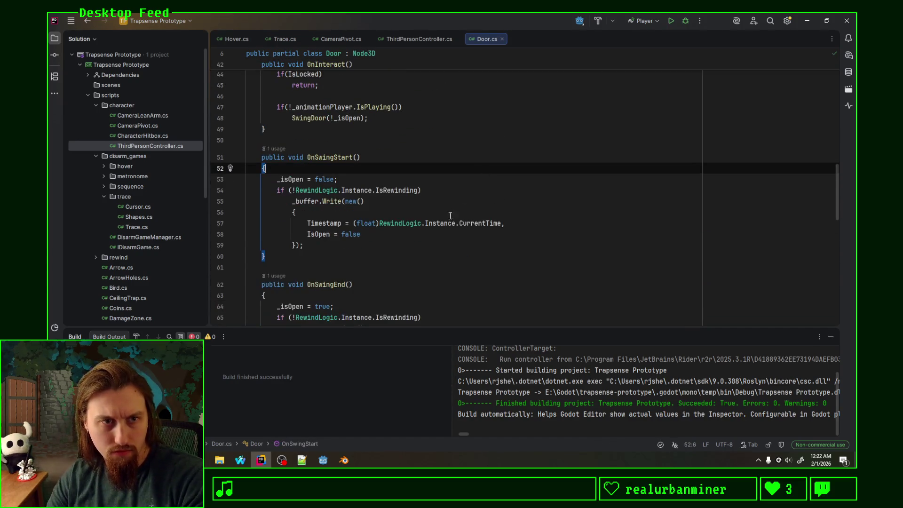
click(322, 460)
scroll(316, 243, up, 2)
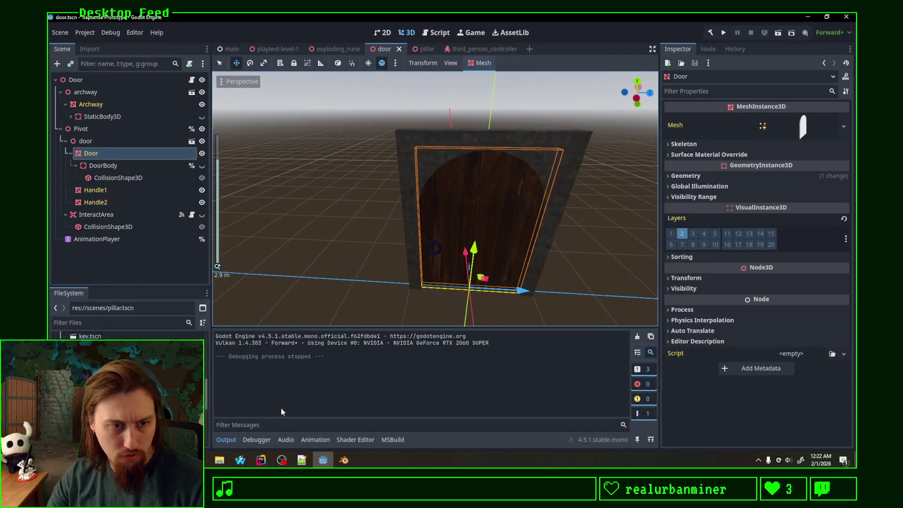
In the door's door_swing_in animation, key DoorBody's Process Mode to create a process_mode track at 0.0
click(84, 241)
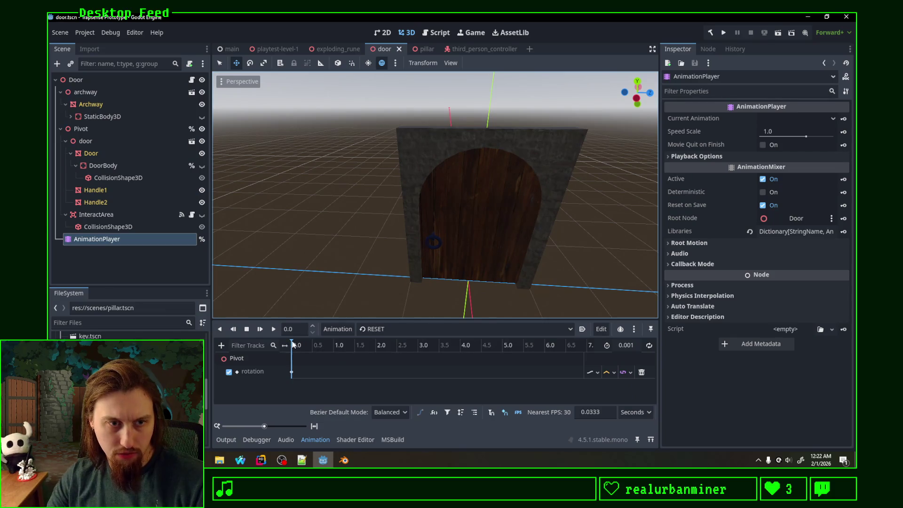
click(418, 328)
click(411, 355)
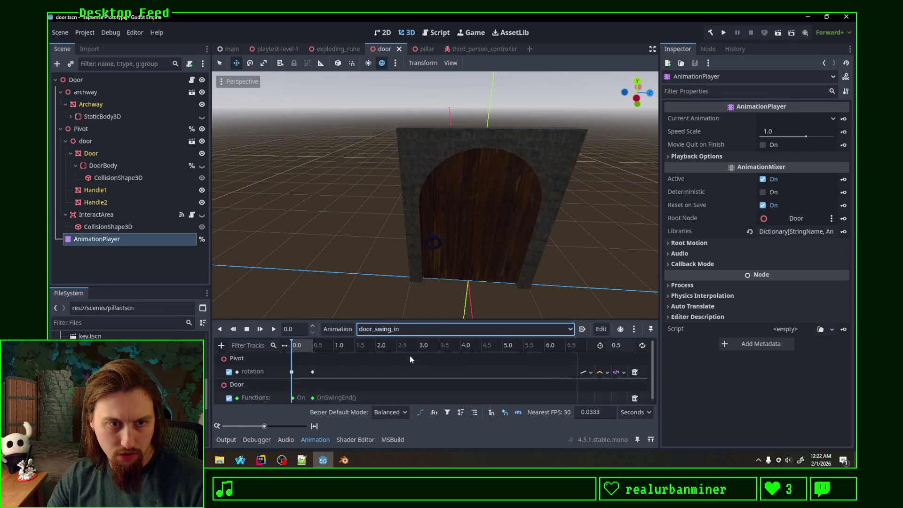
drag(287, 321, 290, 254)
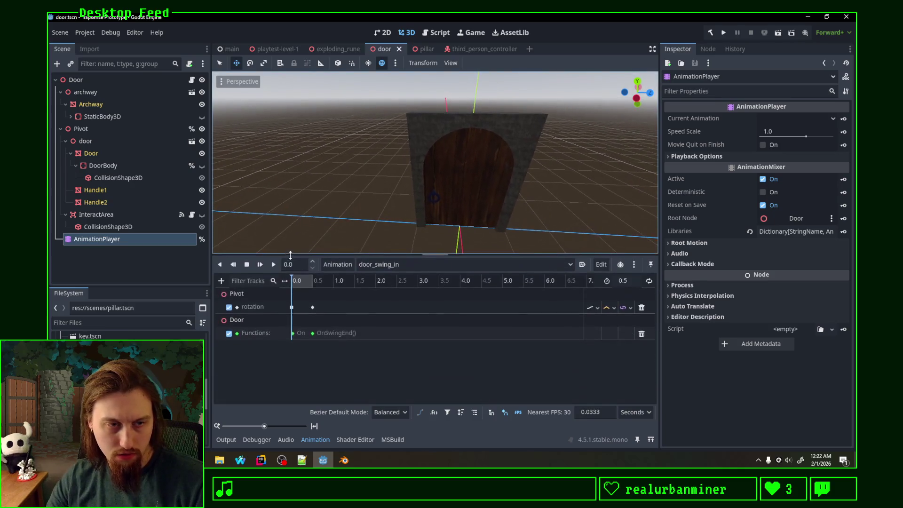
click(117, 165)
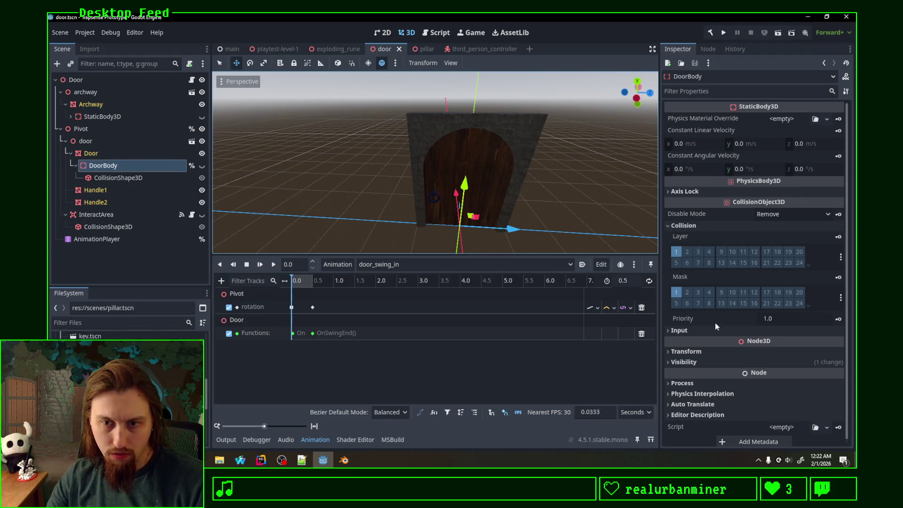
click(682, 383)
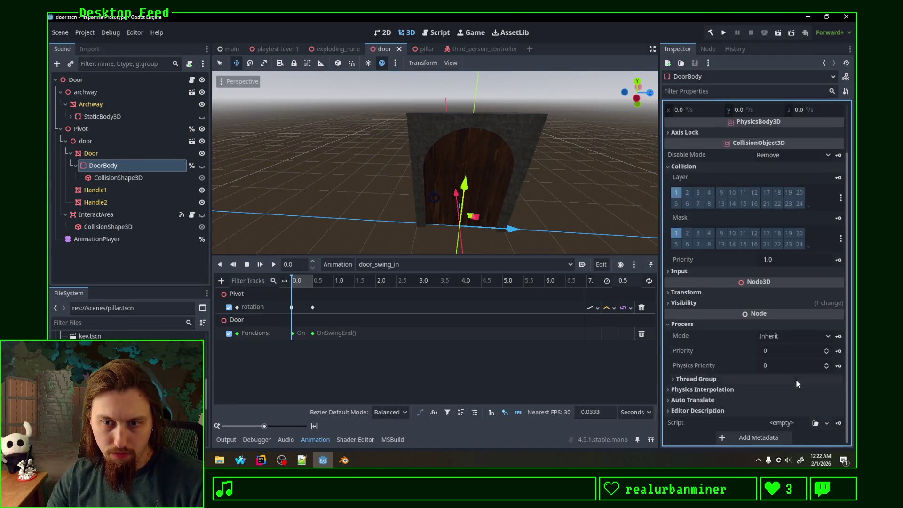
click(838, 336)
click(414, 265)
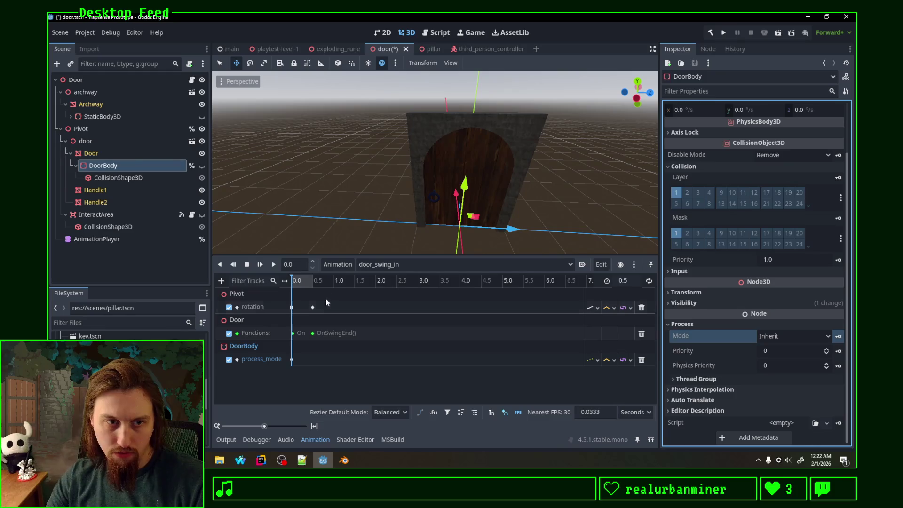
Move the playhead just past 0.0 and set DoorBody's process mode to Disabled
mouse_move(285, 280)
mouse_down()
mouse_move(310, 280)
mouse_move(291, 280)
mouse_up()
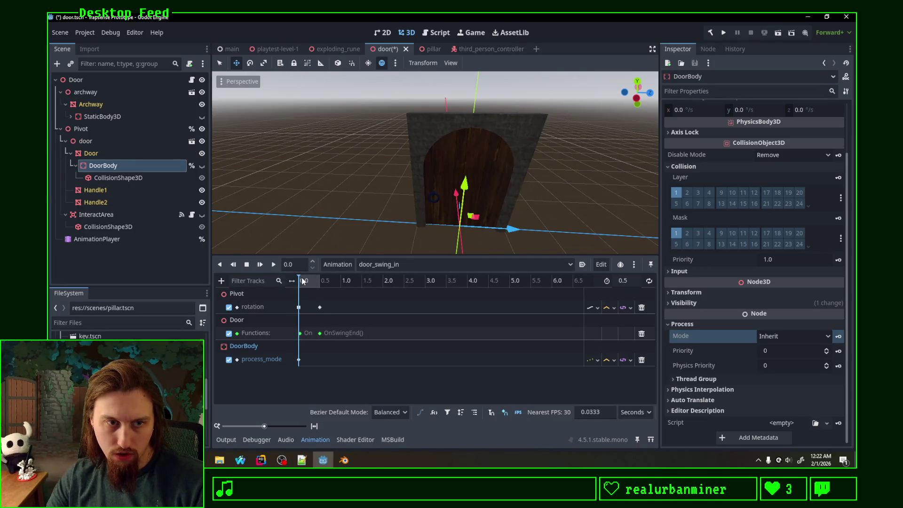
click(301, 280)
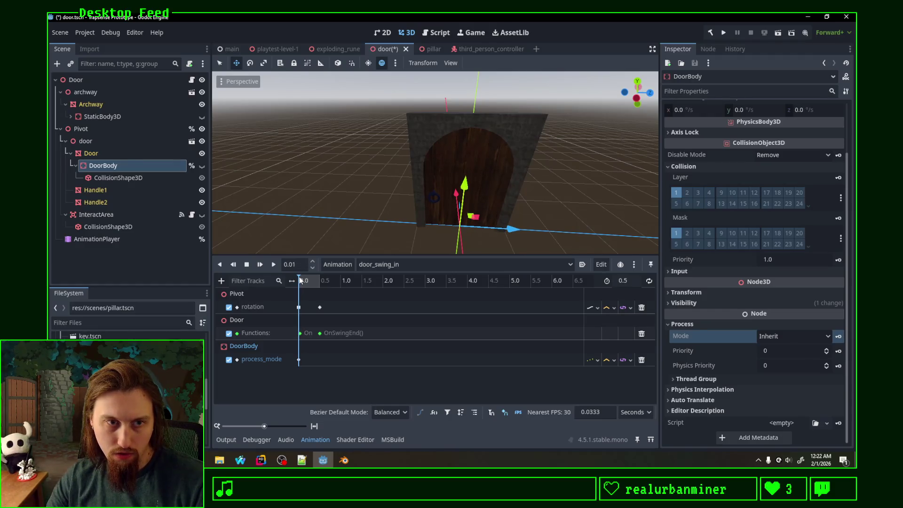
click(311, 262)
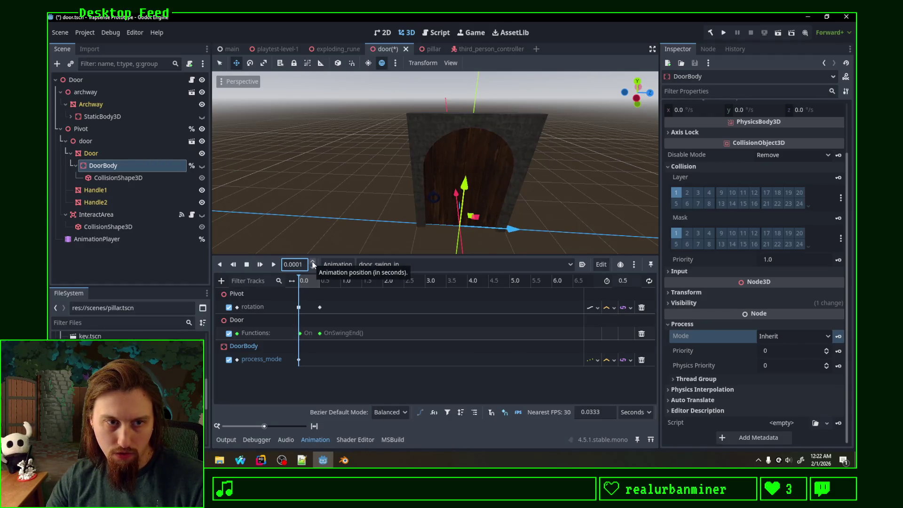
click(312, 262)
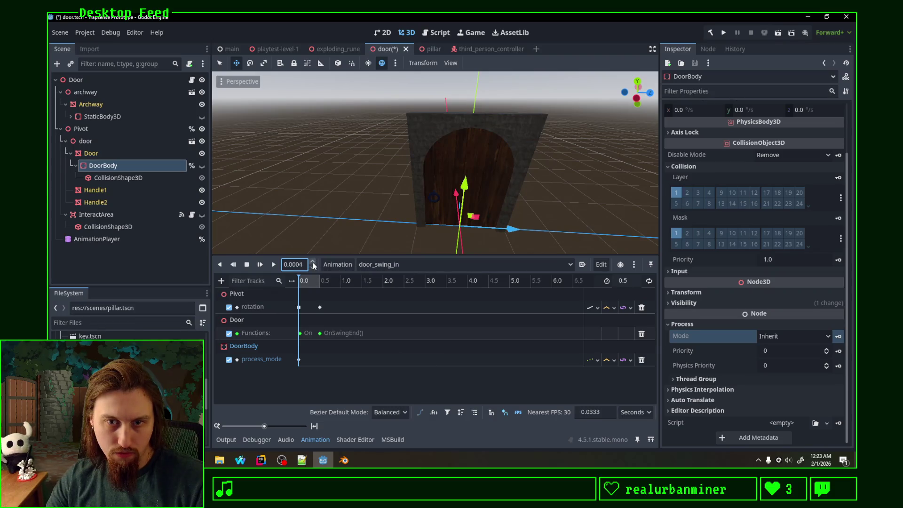
click(312, 262)
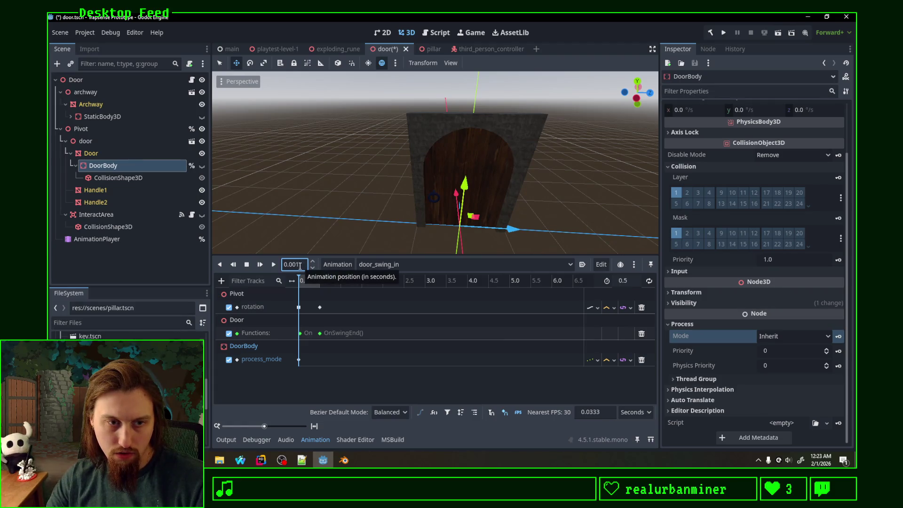
click(793, 335)
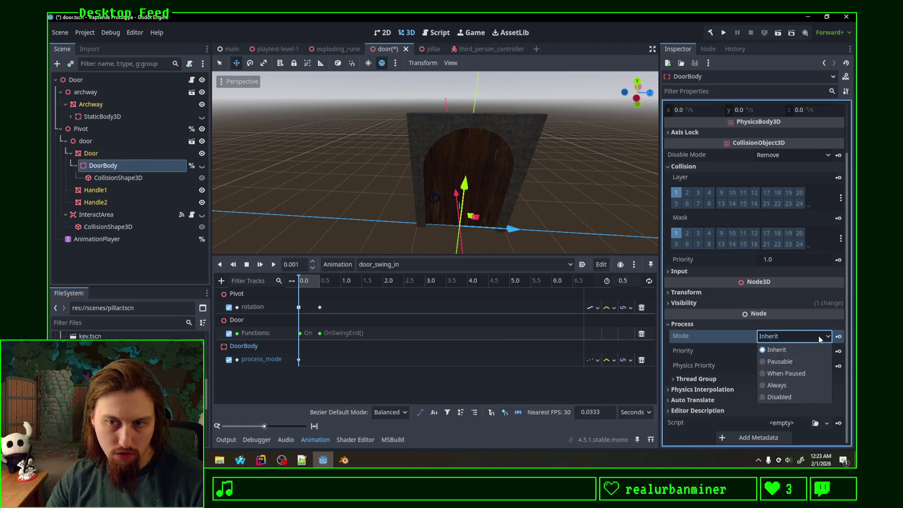
click(784, 398)
Key DoorBody's process mode as Inherit at 0.5 s on the process_mode track
drag(299, 279, 321, 279)
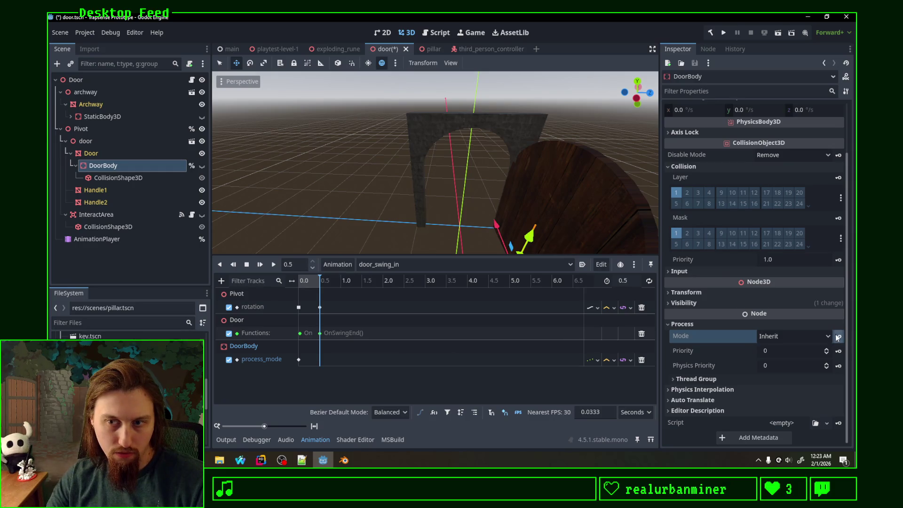
click(816, 336)
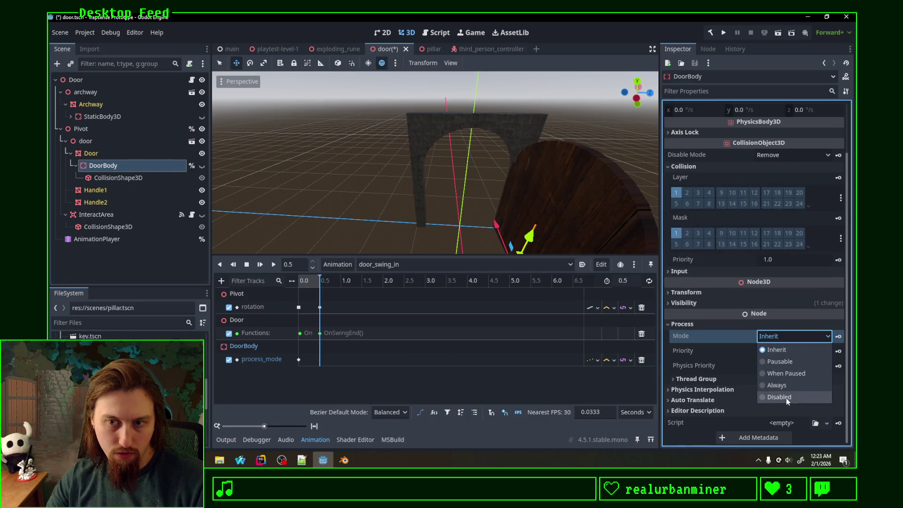
click(786, 349)
click(838, 337)
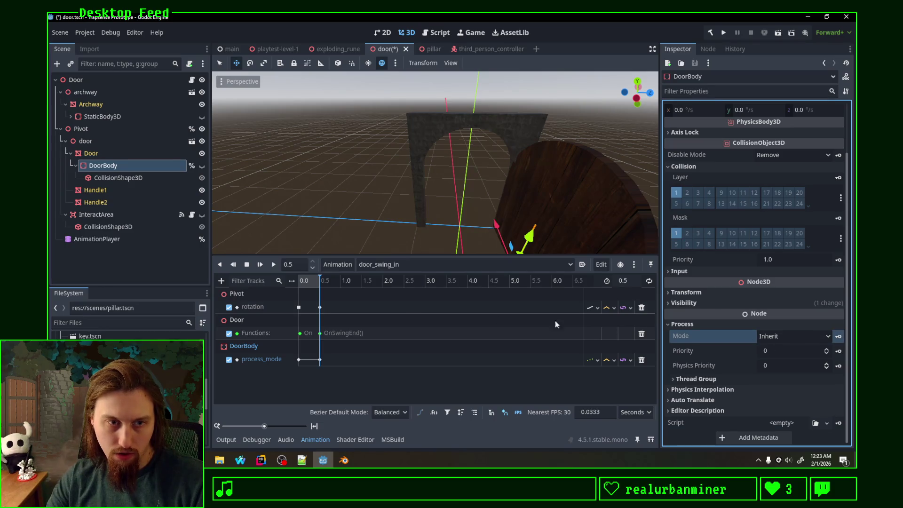
Set the playhead to 0.001 and switch DoorBody's process mode to Disabled
drag(320, 281, 289, 281)
click(302, 264)
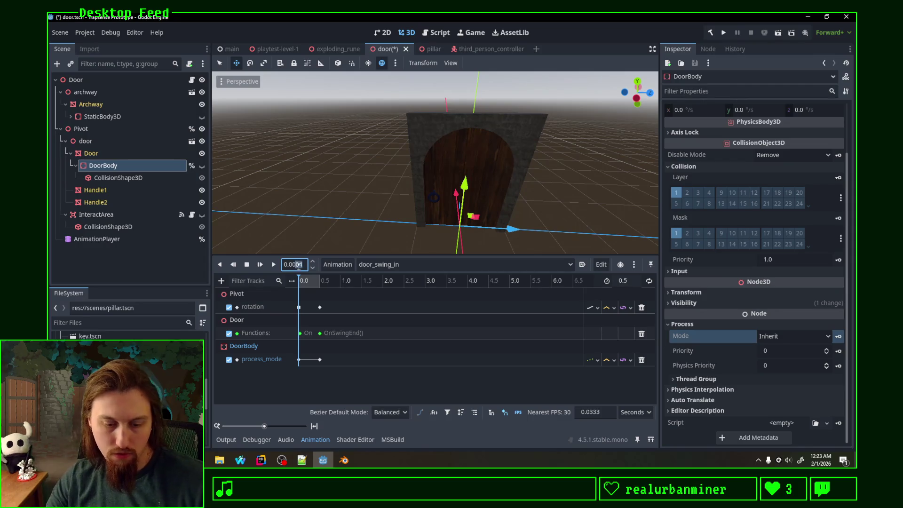
click(325, 296)
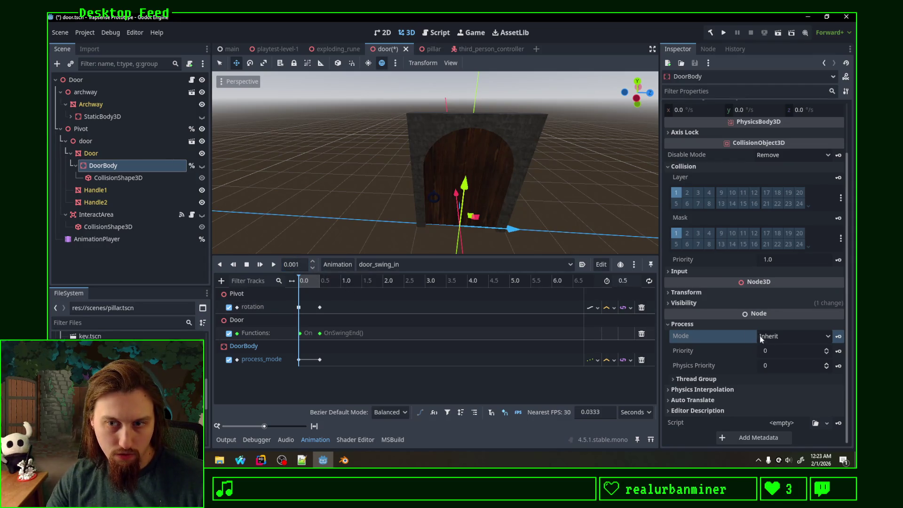
click(825, 336)
click(791, 398)
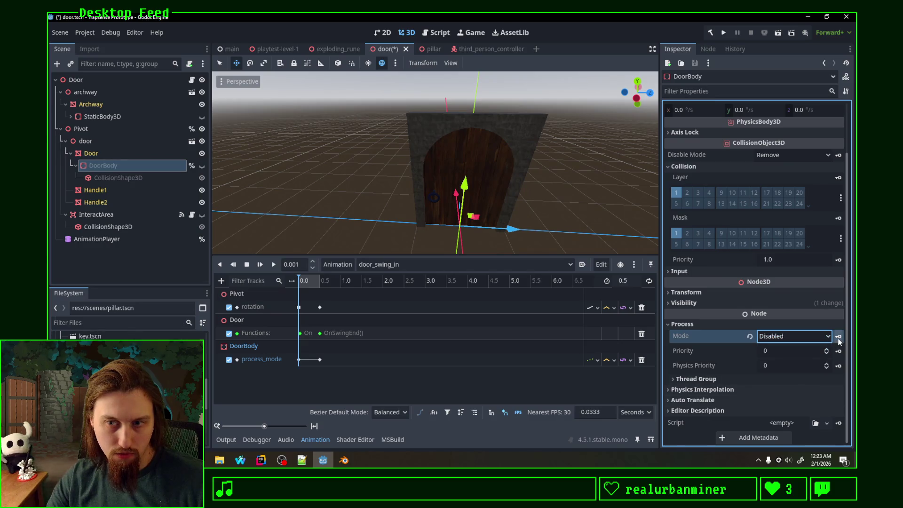
Key Disabled on the process_mode track just before 0.5, scrub the swing, then save and run the game
drag(300, 281, 322, 283)
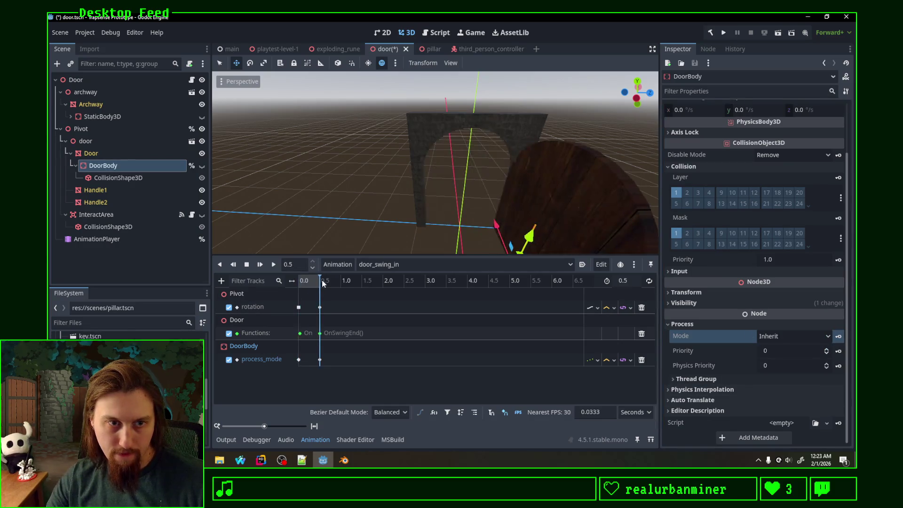
click(313, 268)
click(313, 268)
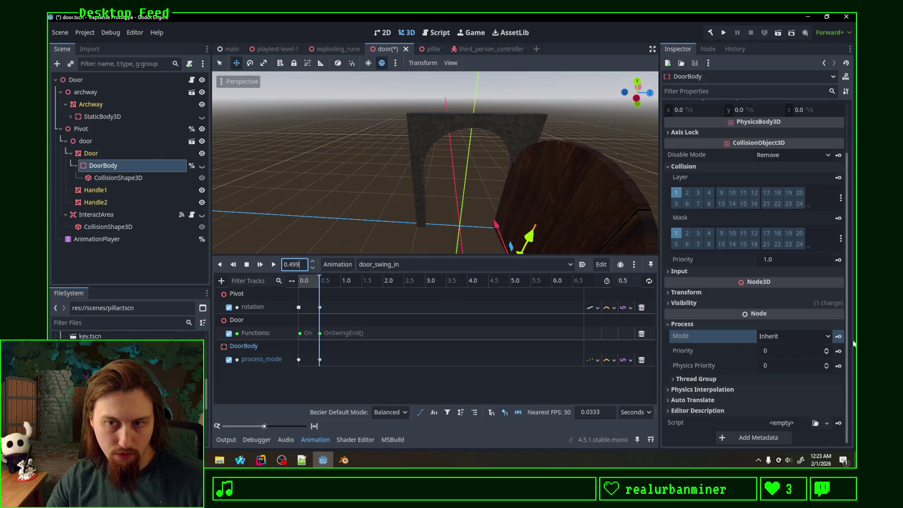
click(827, 337)
click(782, 398)
click(838, 336)
mouse_move(319, 278)
mouse_down()
mouse_move(302, 279)
mouse_move(346, 284)
mouse_move(201, 280)
mouse_move(369, 283)
mouse_move(216, 295)
mouse_up()
key(F5)
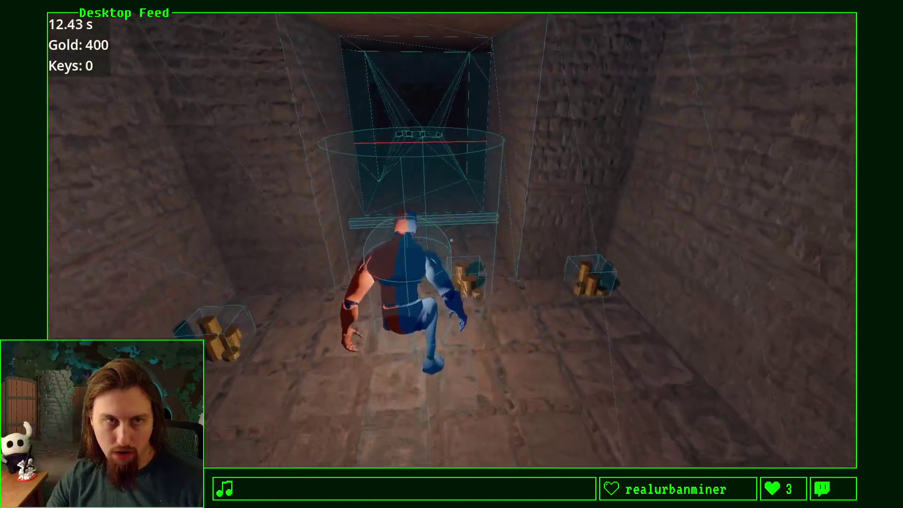
Stop the running game from the editor, check the Debug menu, relaunch the project and open the door
key(alt+Tab)
click(749, 34)
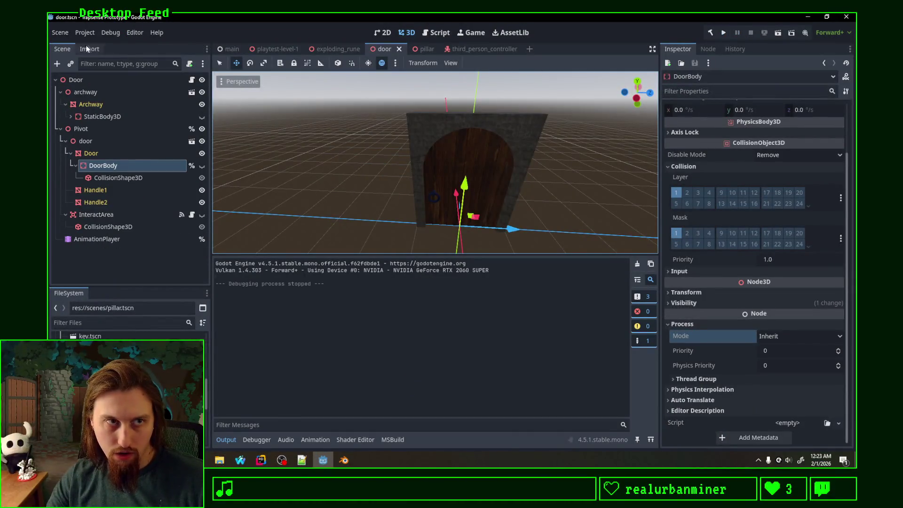
click(111, 32)
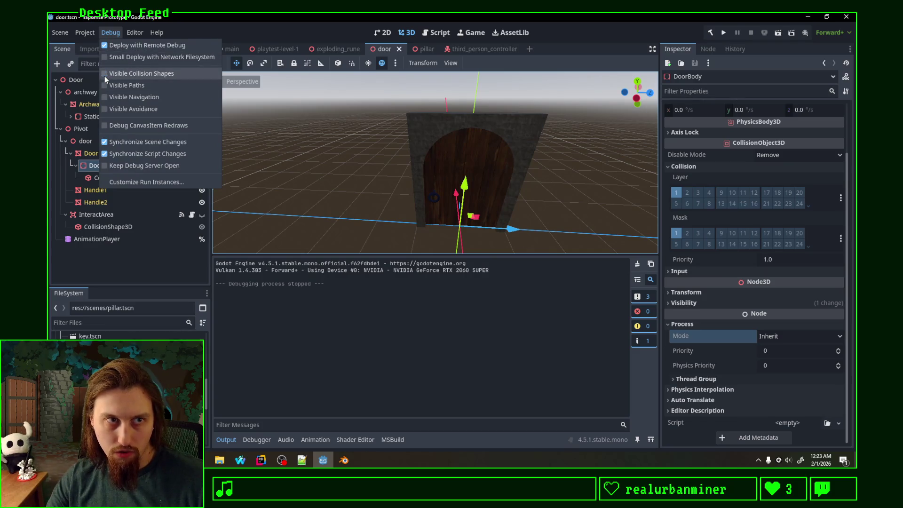
click(724, 33)
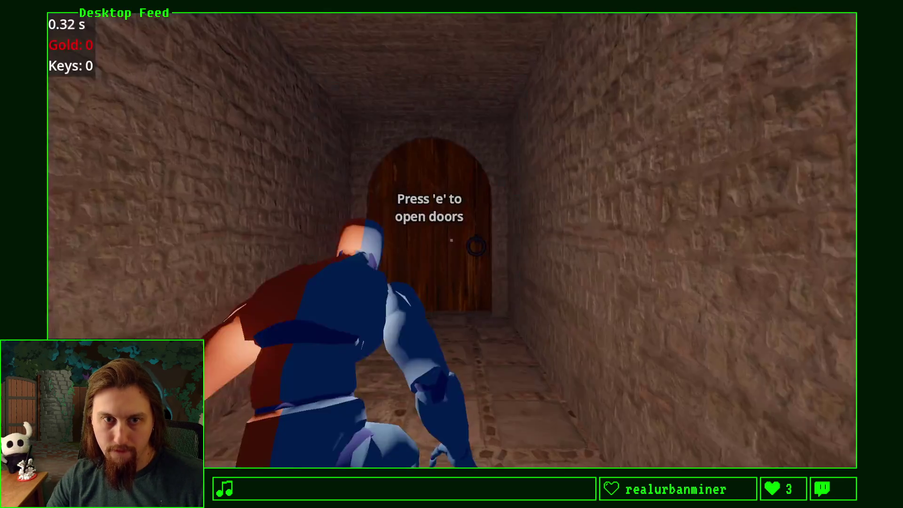
key(e)
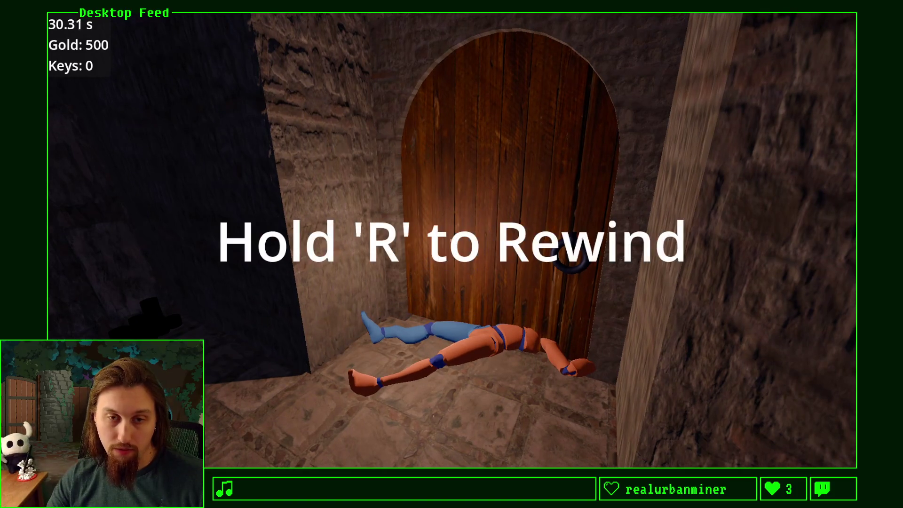
Rewind after dying, restart the playtest from the game over screen, and run through the door collecting gold
key(r)
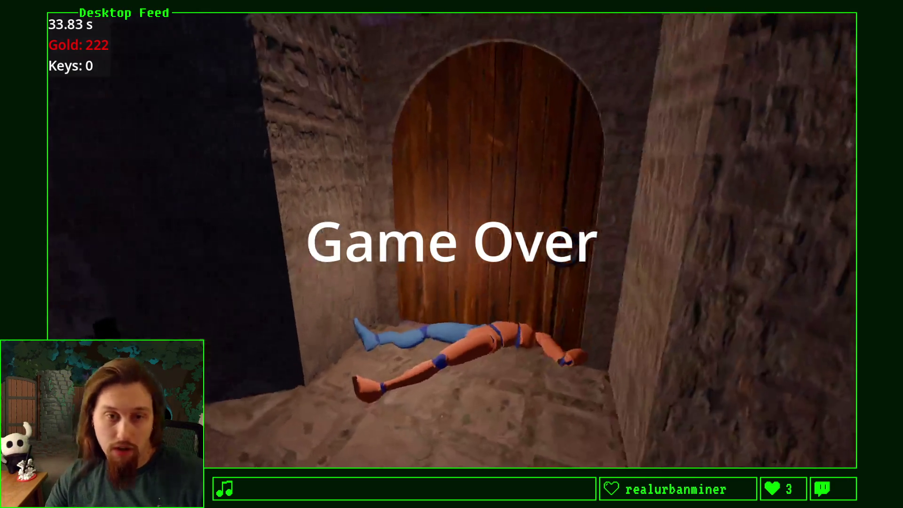
key(F8)
click(724, 32)
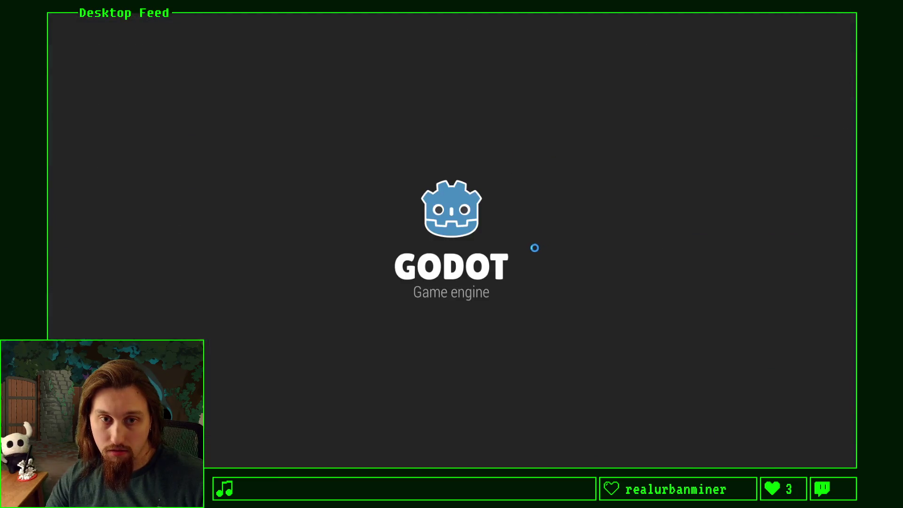
key(e)
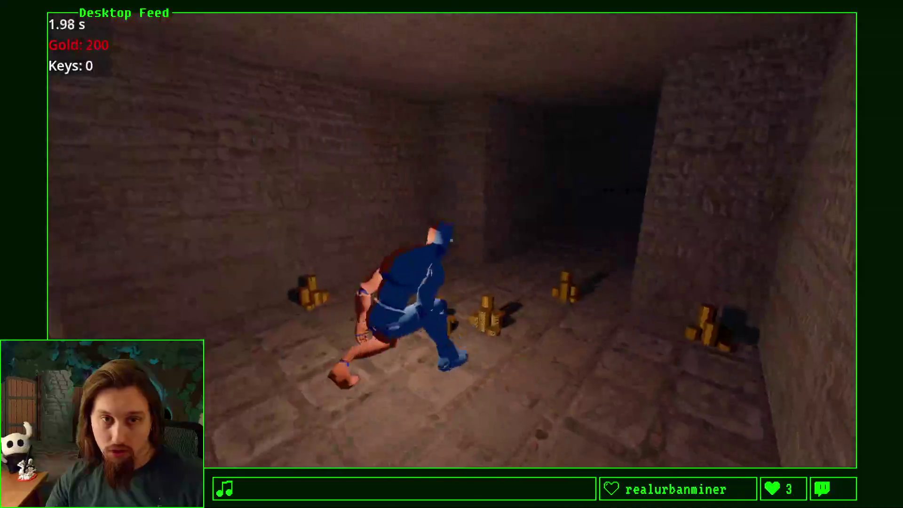
key(w)
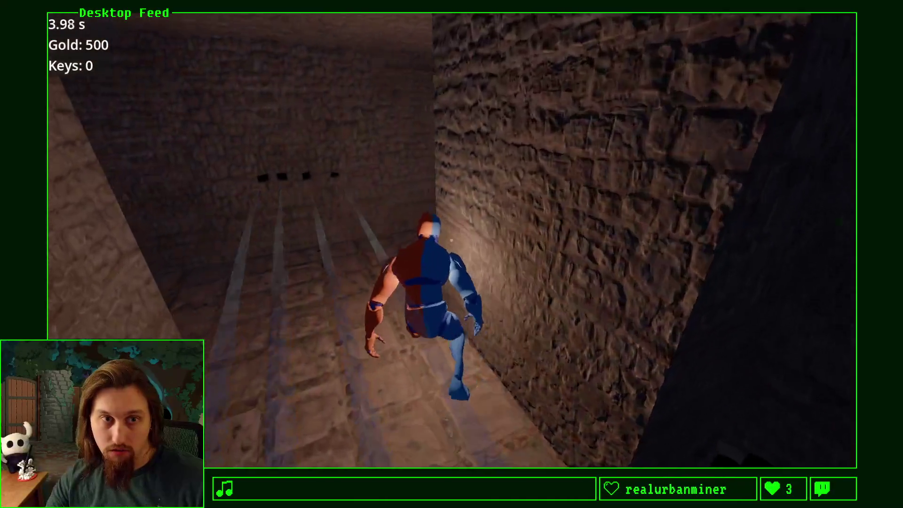
key(w)
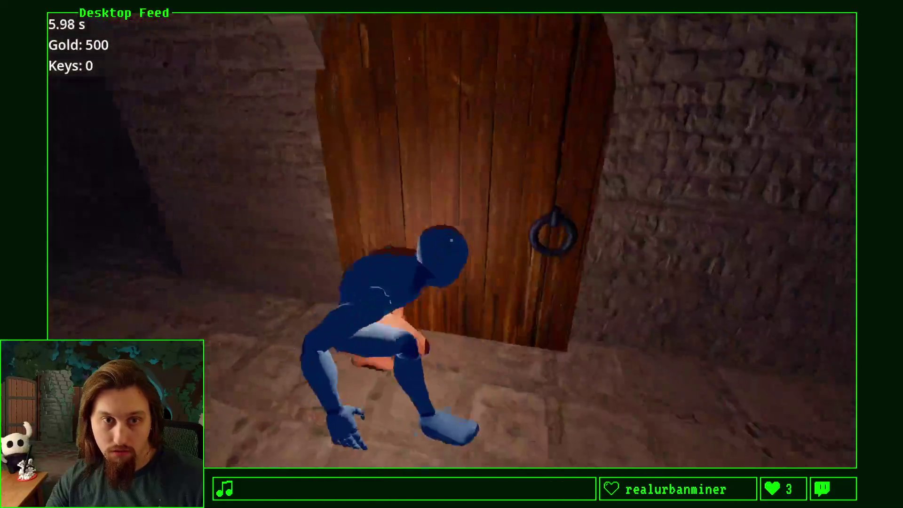
key(w)
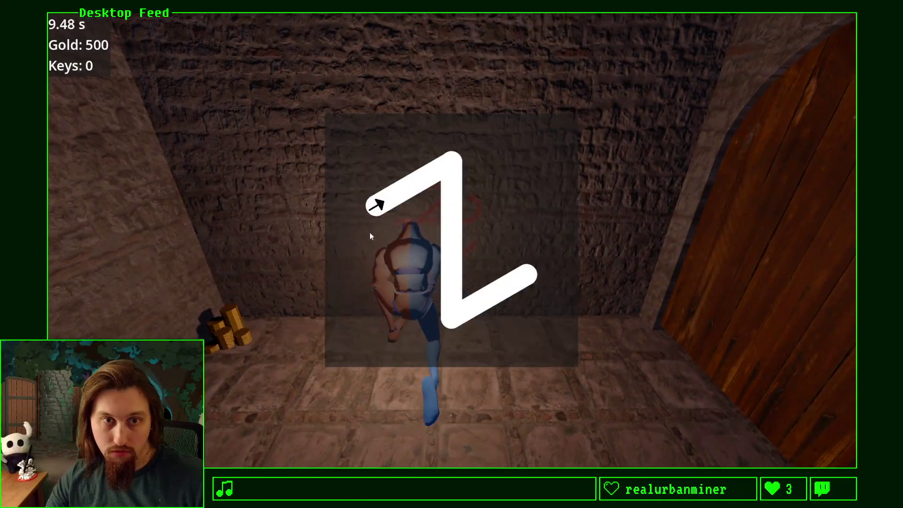
Trace the Z-shaped and circular rune gestures past the arched doorway, then stop the game
mouse_move(373, 203)
mouse_down()
mouse_move(413, 185)
mouse_move(450, 225)
mouse_move(450, 312)
mouse_move(526, 275)
mouse_up()
key(w)
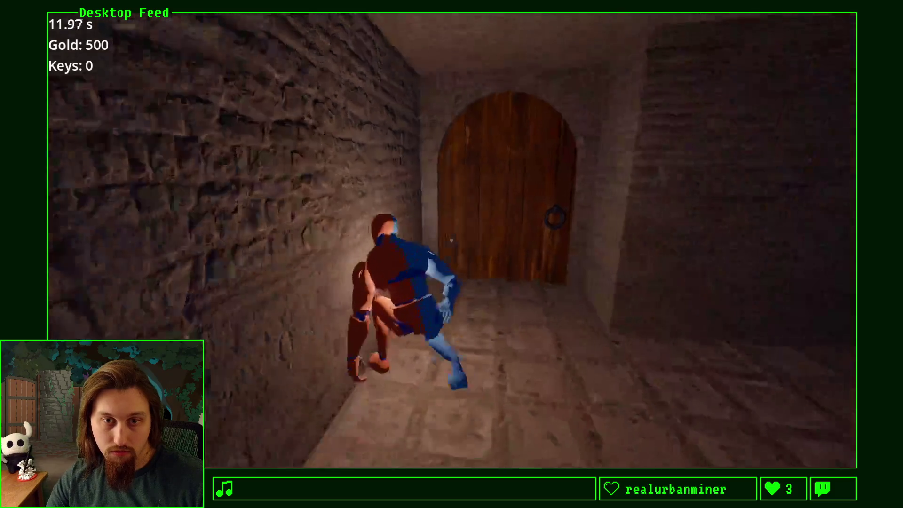
key(w)
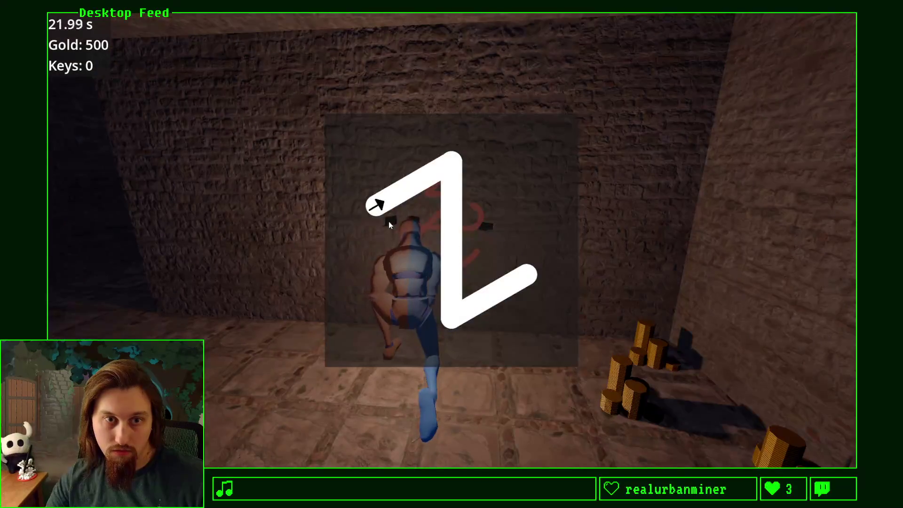
mouse_move(375, 204)
mouse_down()
mouse_move(446, 170)
mouse_move(452, 300)
mouse_move(529, 275)
mouse_up()
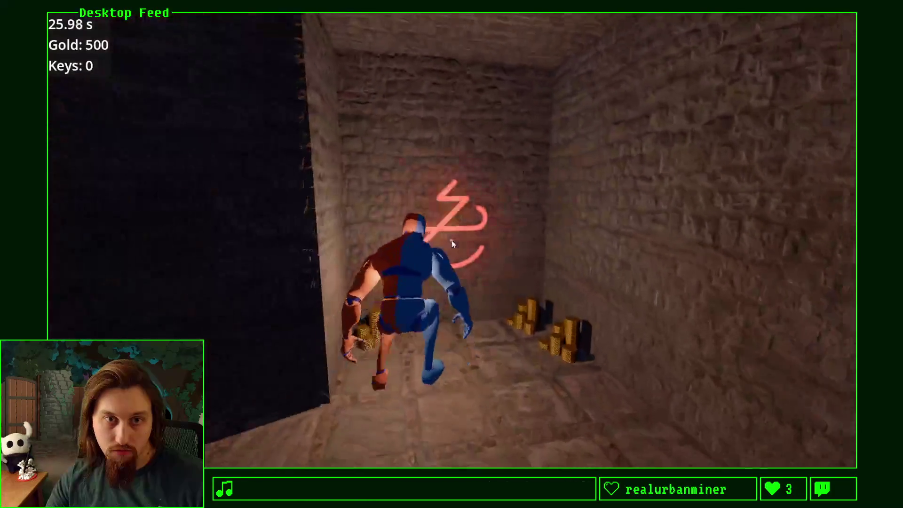
mouse_move(382, 215)
mouse_down()
mouse_move(455, 171)
mouse_move(522, 243)
mouse_up()
drag(466, 302, 388, 269)
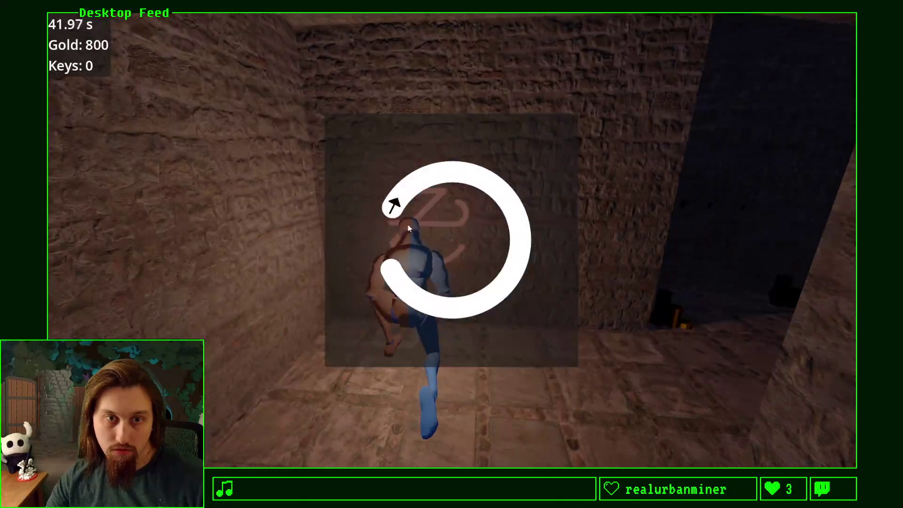
mouse_move(408, 229)
mouse_down()
mouse_move(442, 174)
mouse_move(524, 242)
mouse_up()
mouse_move(491, 301)
mouse_down()
mouse_move(434, 307)
mouse_move(390, 272)
mouse_up()
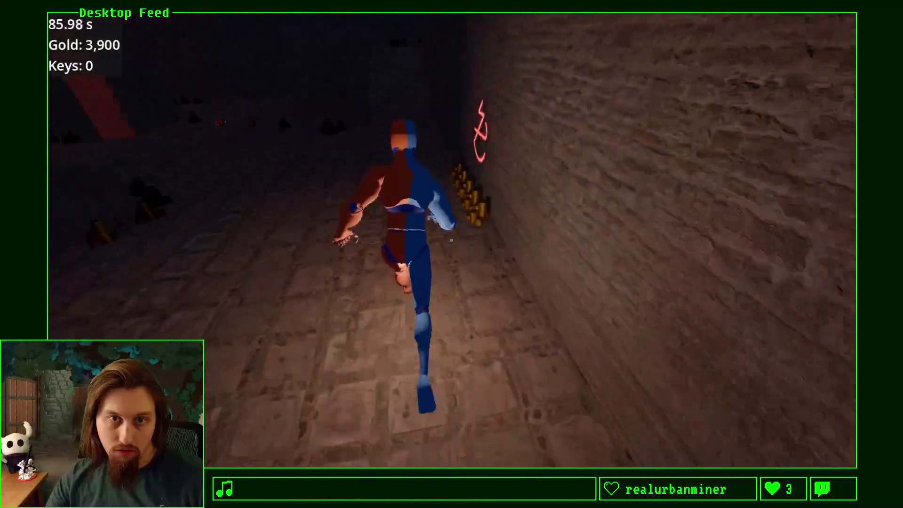
key(alt+Tab)
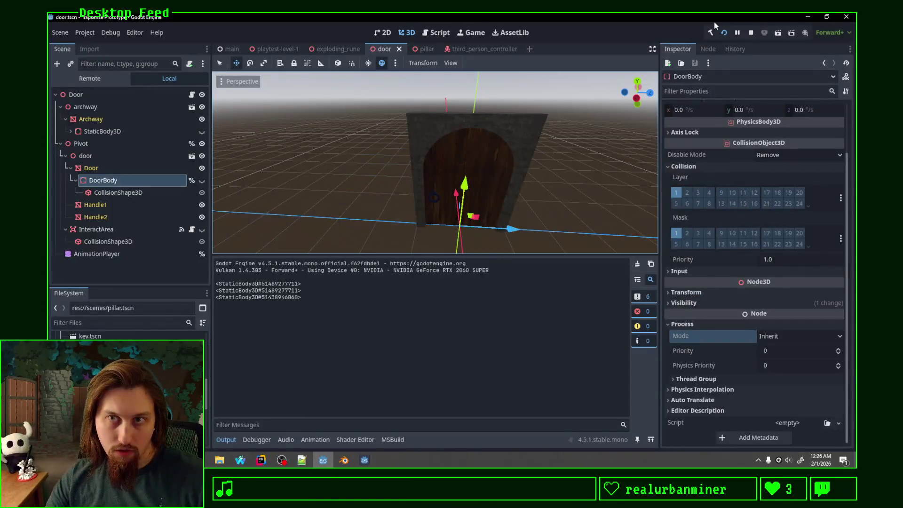
click(751, 32)
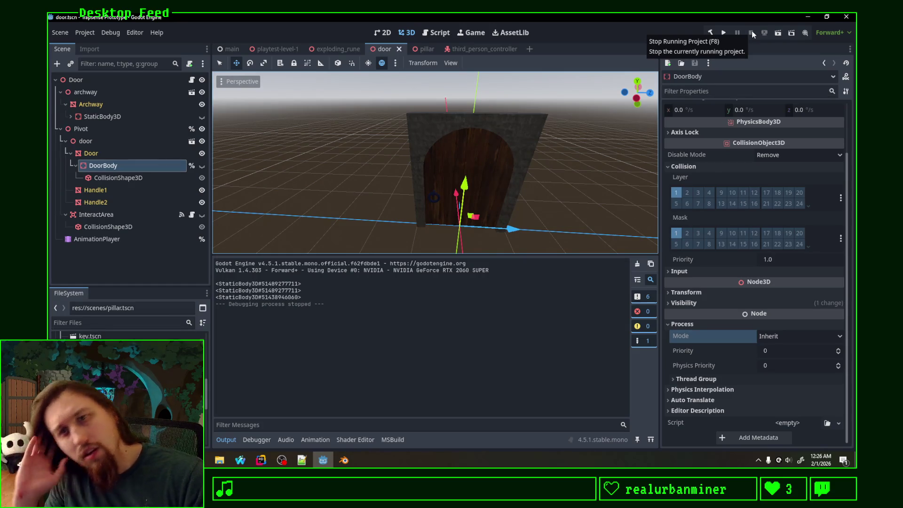
Delete the DoorBody process_mode track from door_swing_in, leaving the Pivot rotation and Door function tracks
click(96, 239)
click(117, 165)
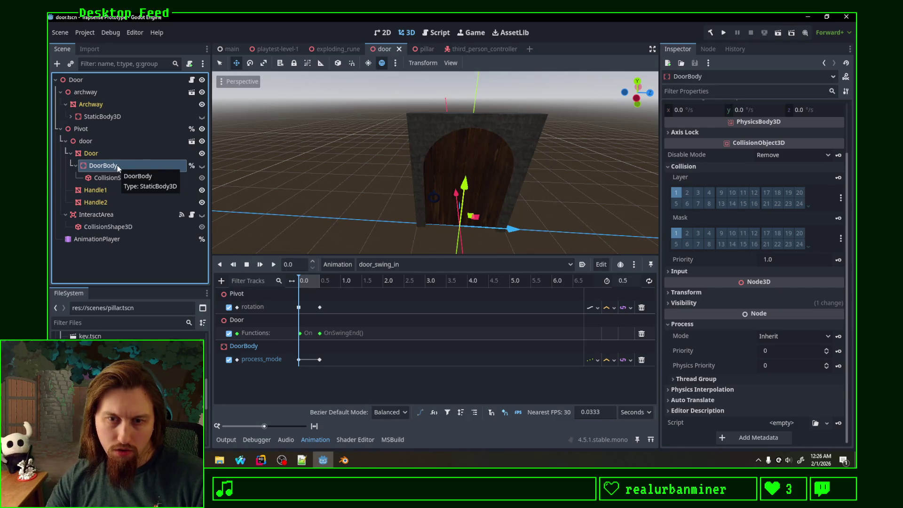
click(642, 360)
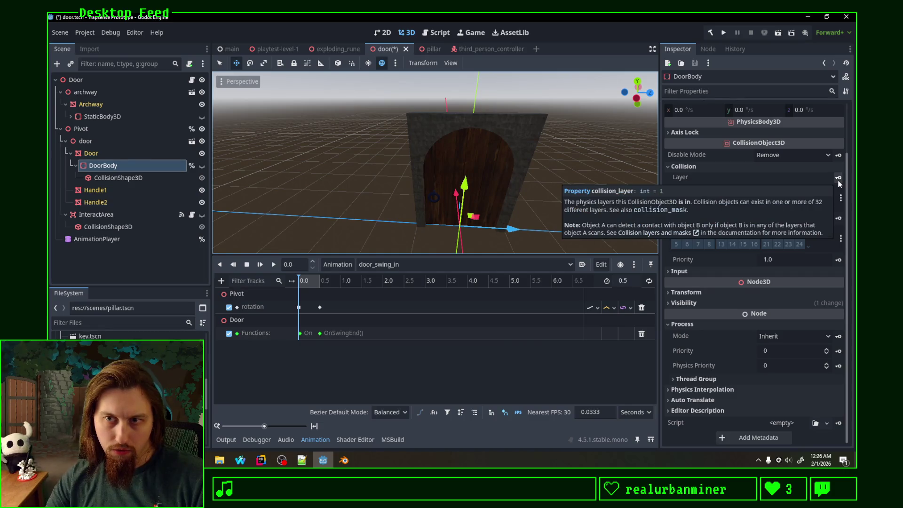
Name physics layer 9 'Doors' in the project's layer names
click(840, 197)
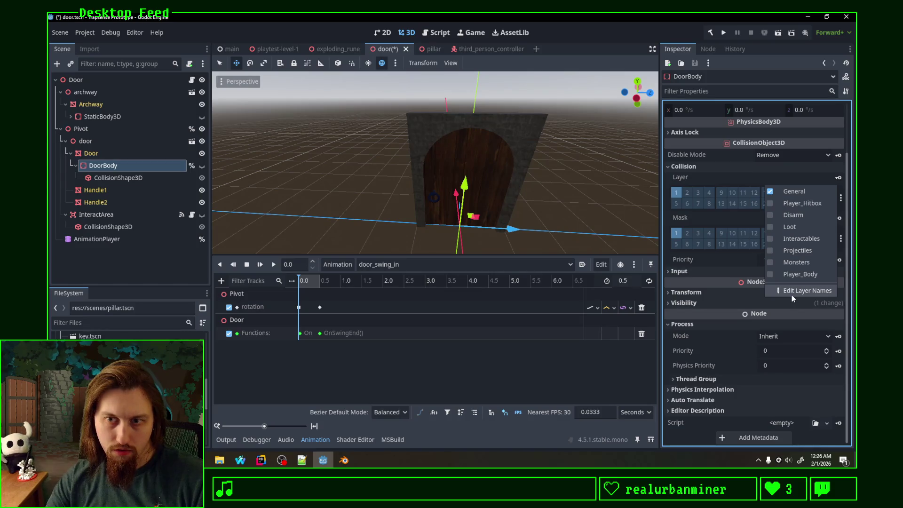
click(793, 294)
click(495, 272)
text(Doors)
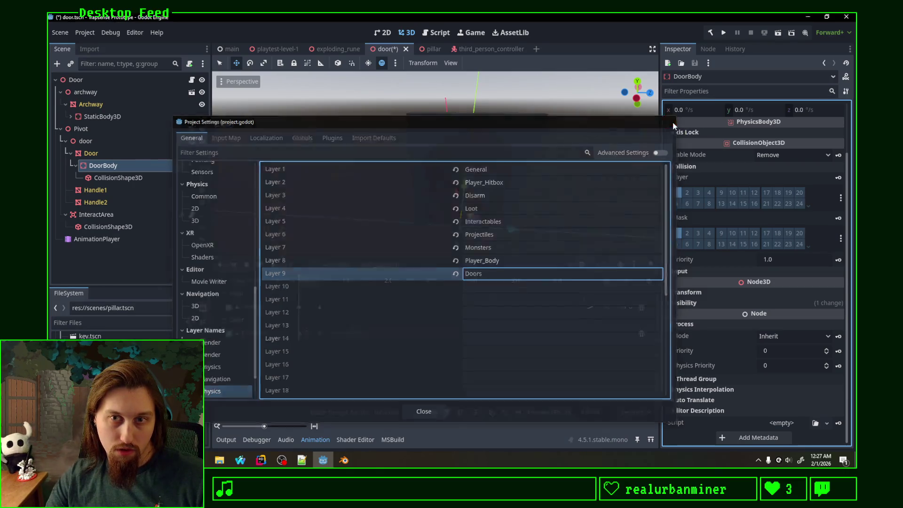
click(671, 121)
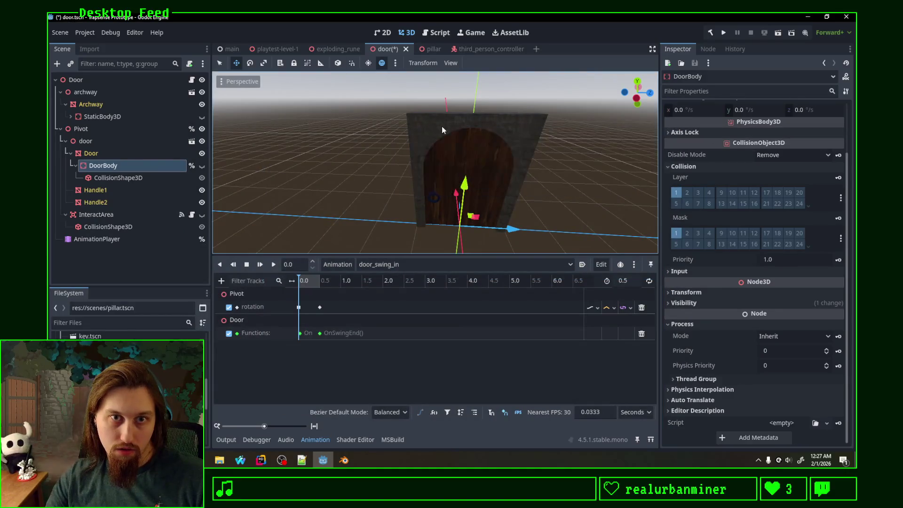
Put DoorBody on collision layer 9 only and save door.tscn
click(708, 204)
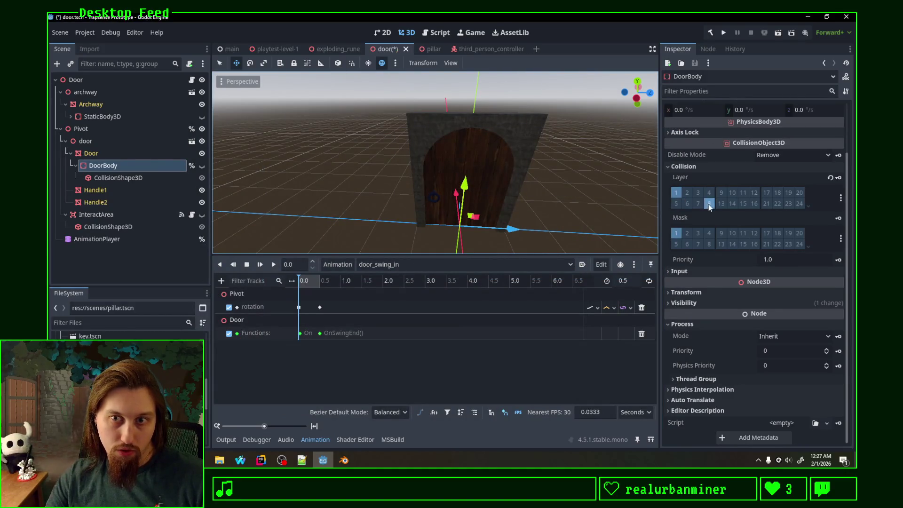
click(710, 205)
click(720, 192)
key(ctrl+s)
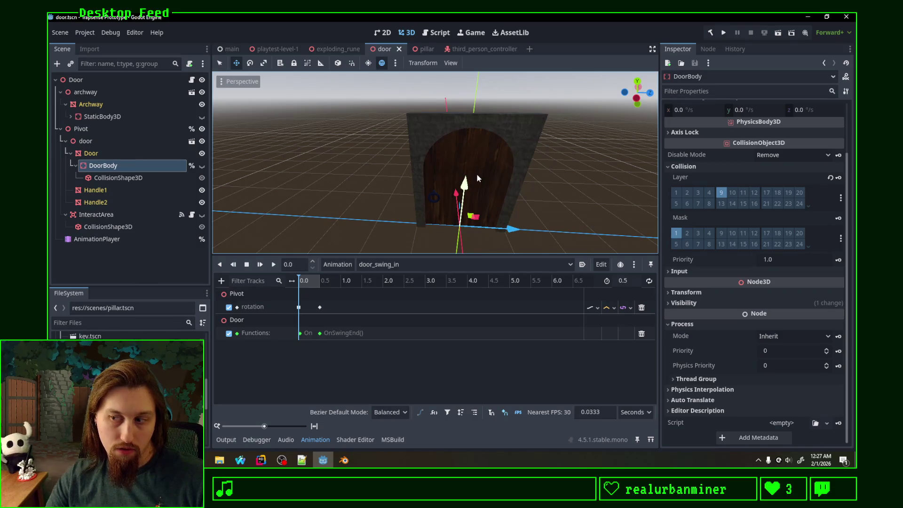
click(491, 50)
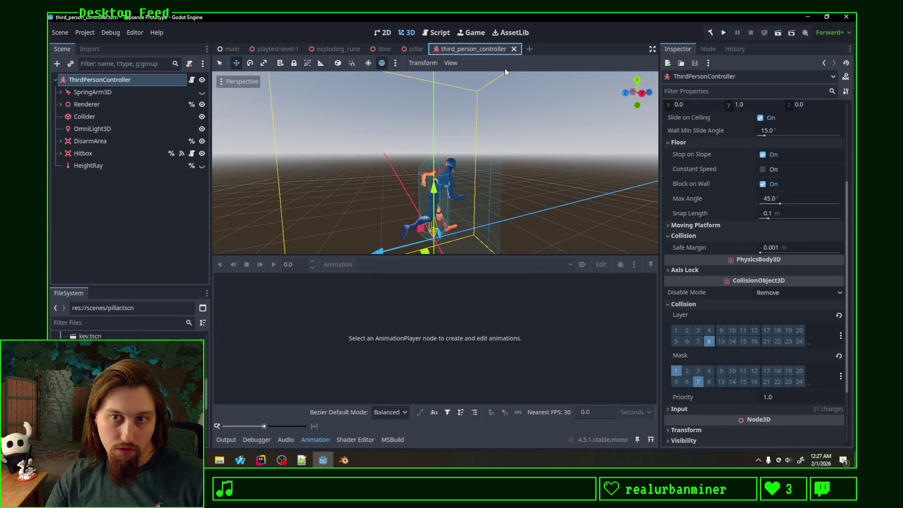
Leave the player's Doors mask off and save the controller scene, then add DoorBody to General layer 1
click(721, 371)
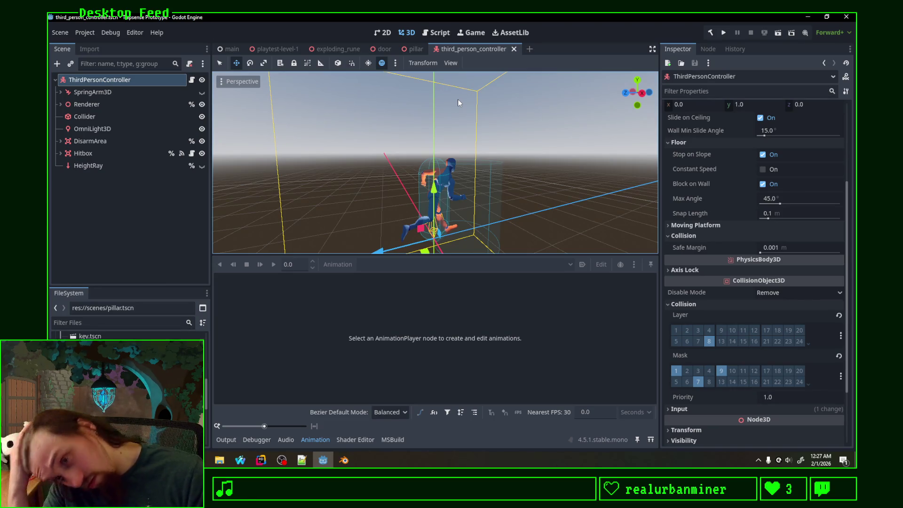
click(721, 371)
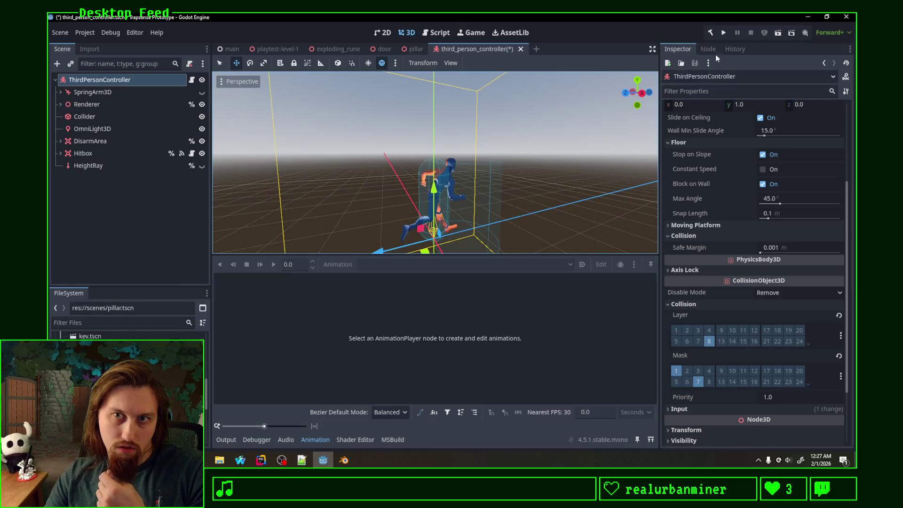
key(ctrl+s)
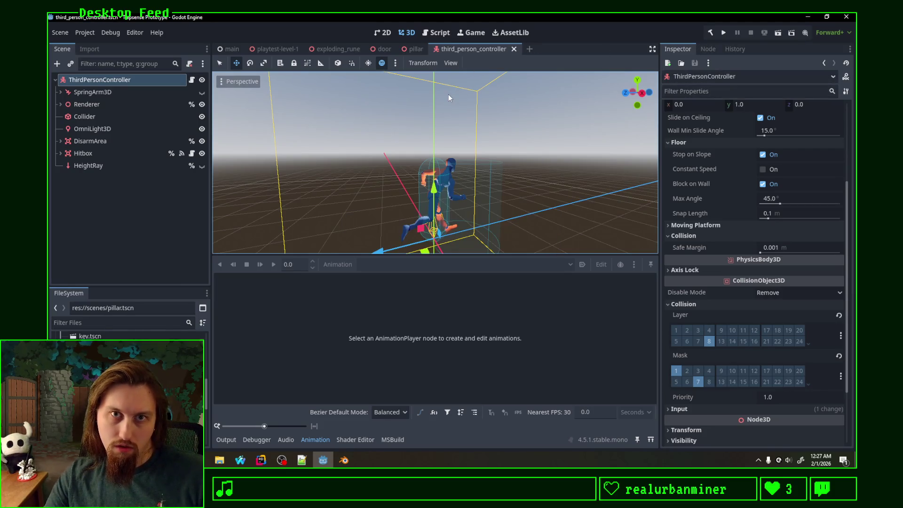
click(389, 49)
click(676, 193)
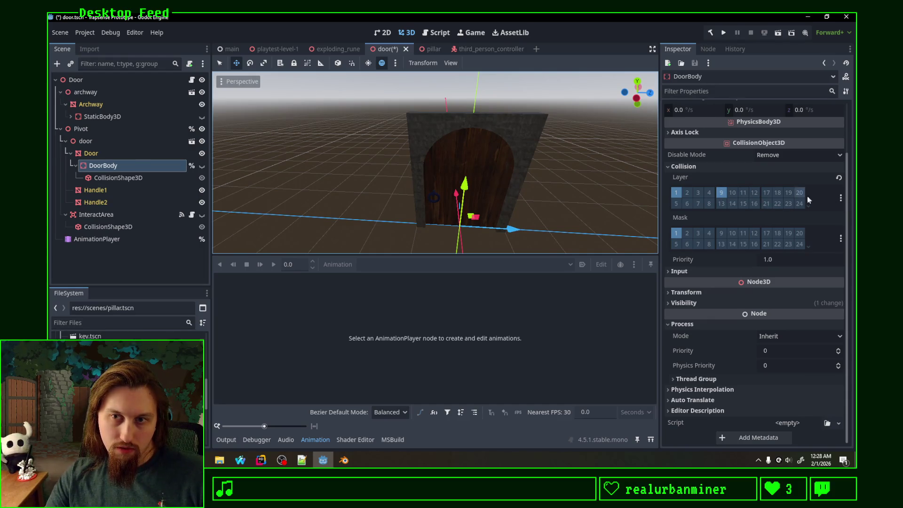
Rename physics layer 9 from Doors to 'Doors_For_Monsters' and save door.tscn
click(840, 197)
click(790, 287)
click(500, 276)
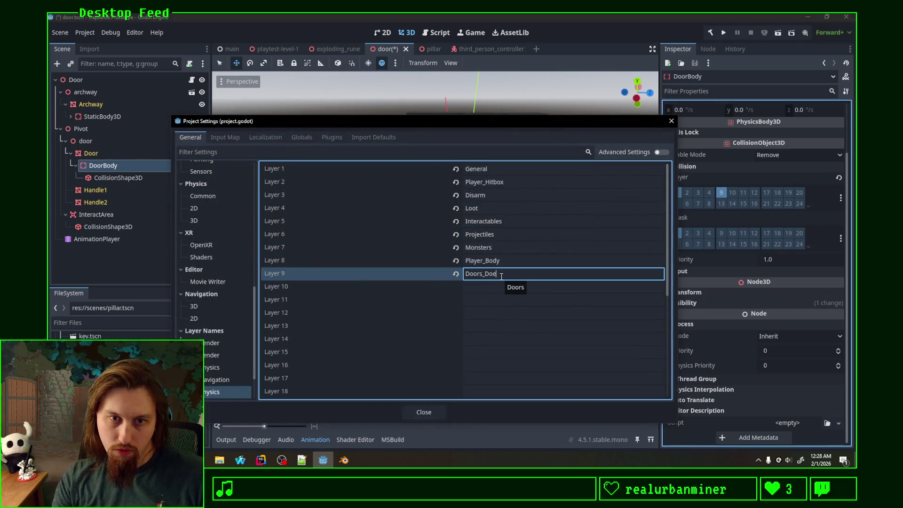
text(ond)
text(rs)
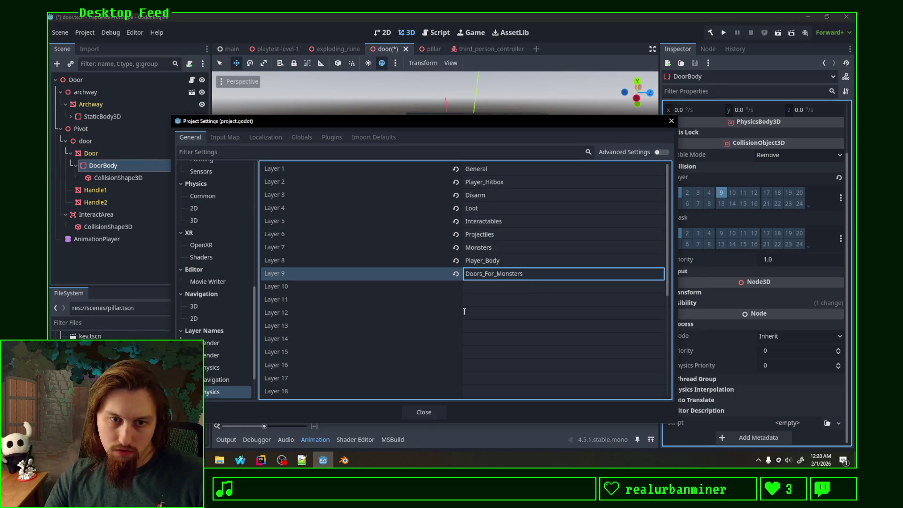
click(423, 412)
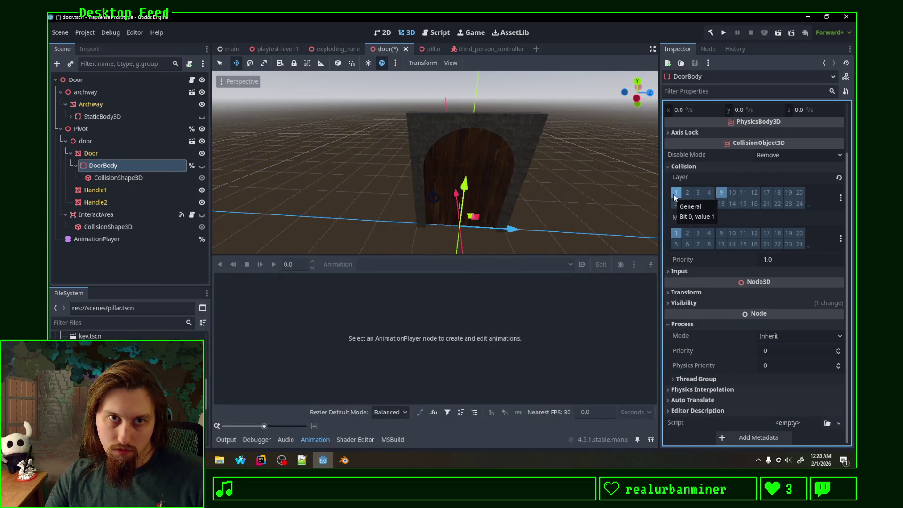
key(ctrl+s)
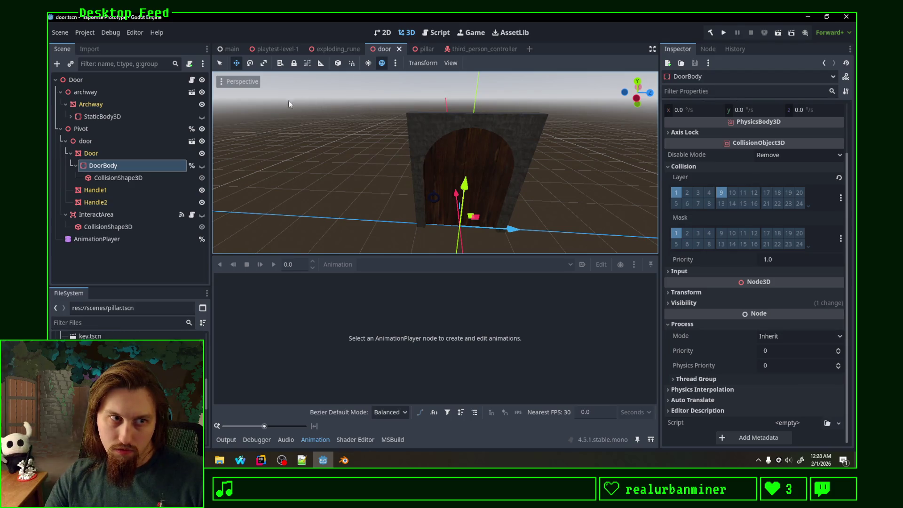
scroll(127, 376, up, 5)
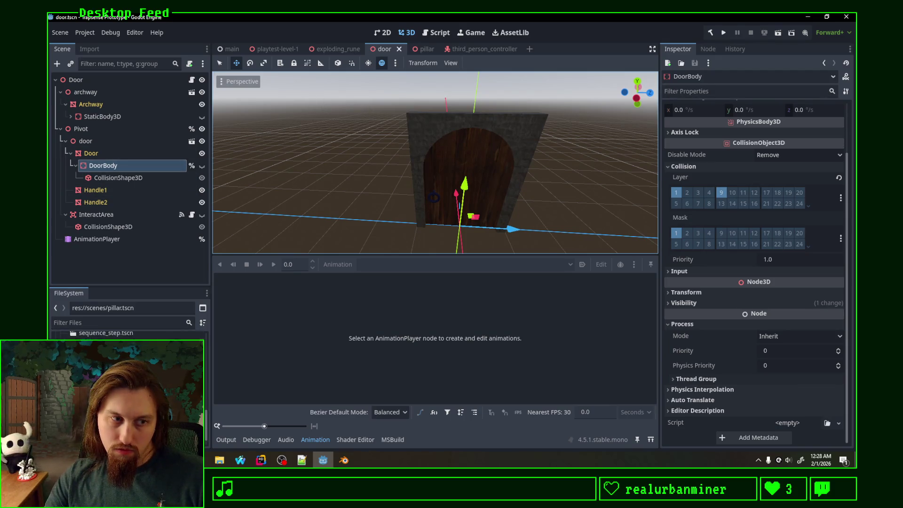
Open fox.tscn and bird.tscn, and enable collision mask bit 9 on the Bird body
double_click(127, 371)
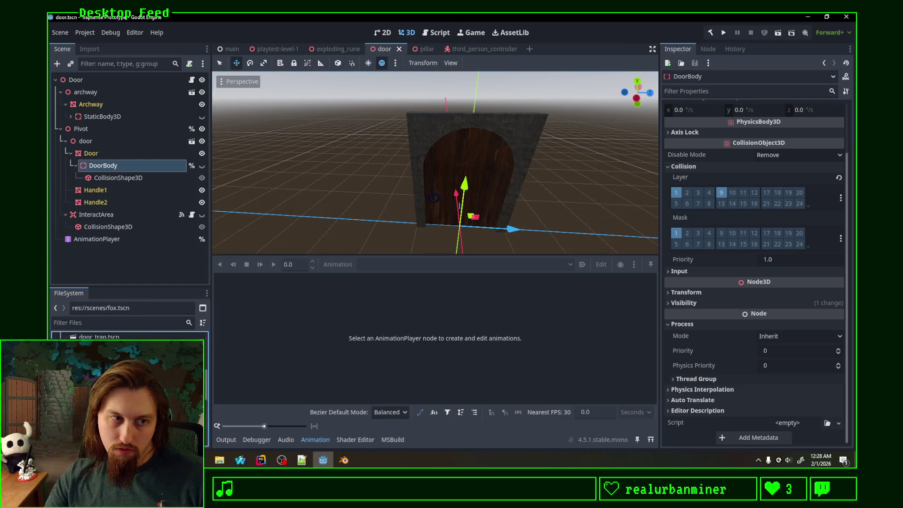
scroll(127, 376, down, 2)
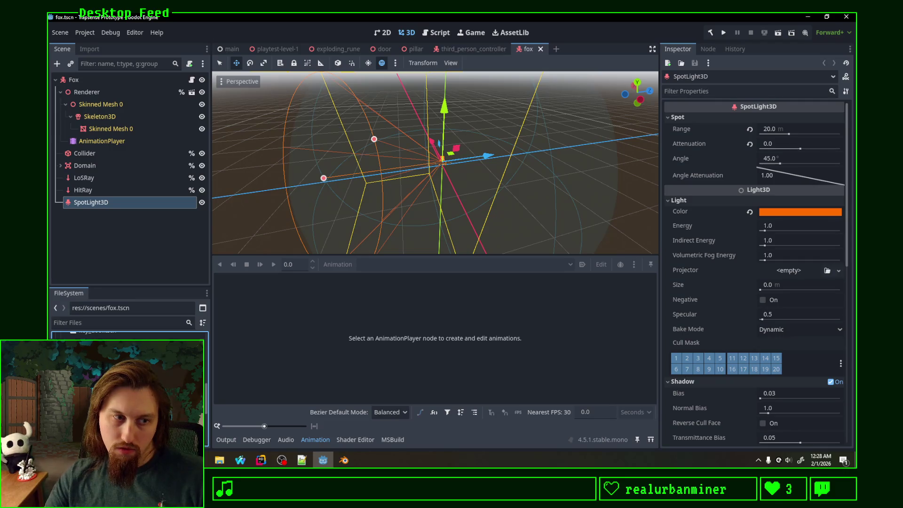
scroll(129, 390, up, 5)
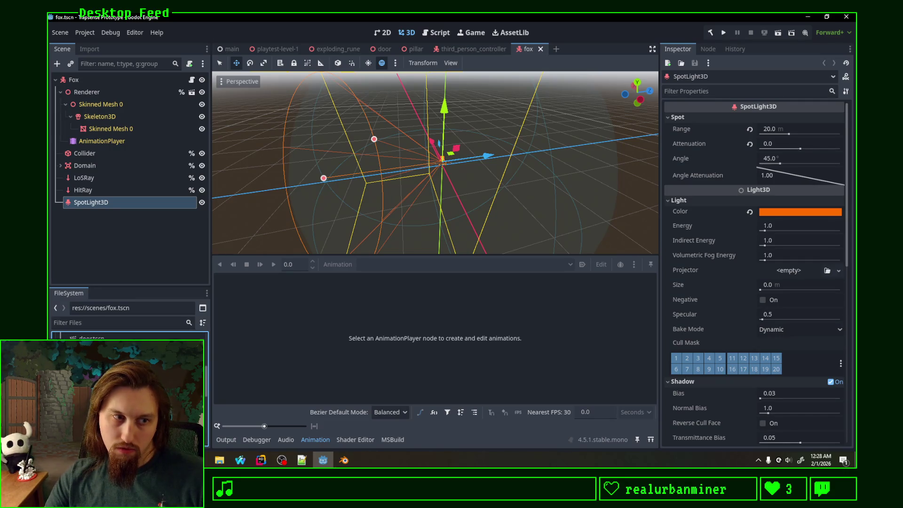
double_click(92, 343)
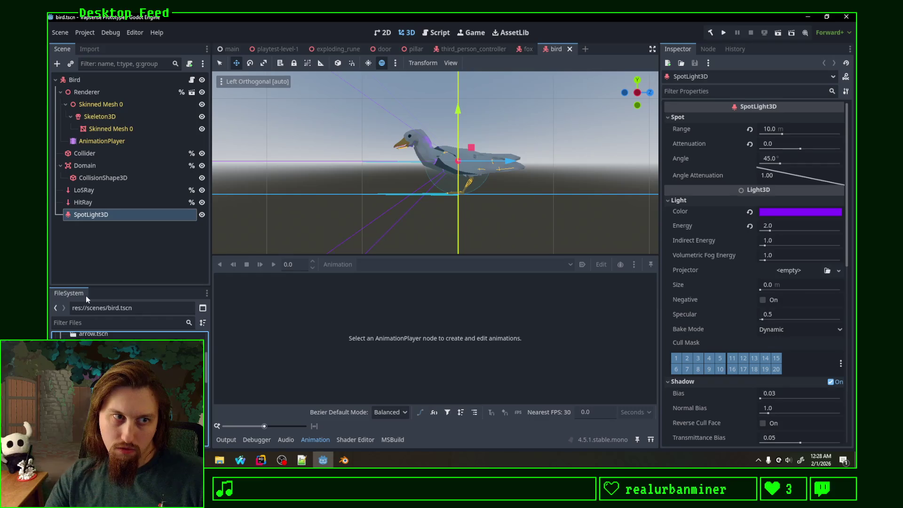
click(101, 80)
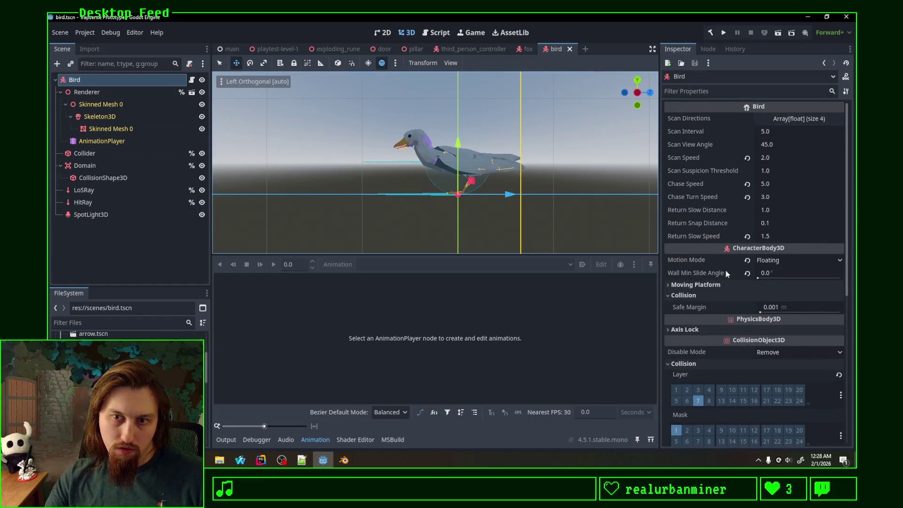
scroll(726, 272, down, 3)
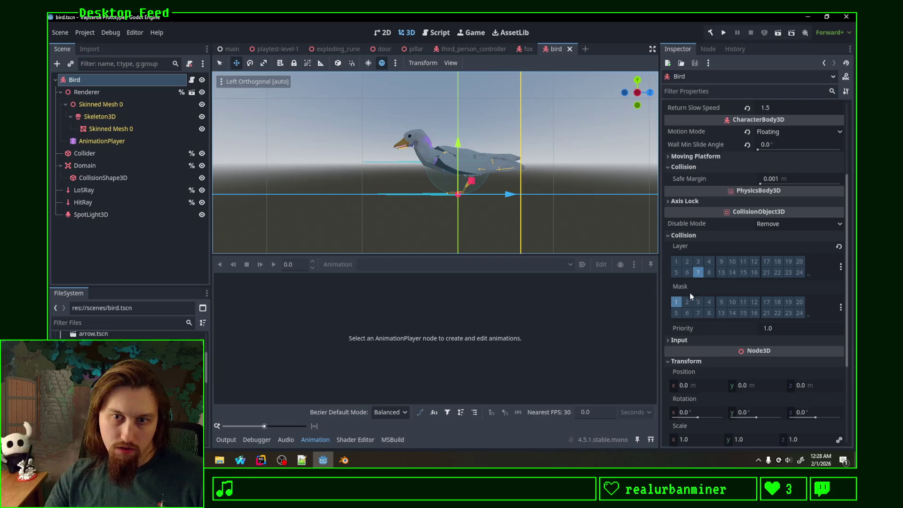
click(721, 303)
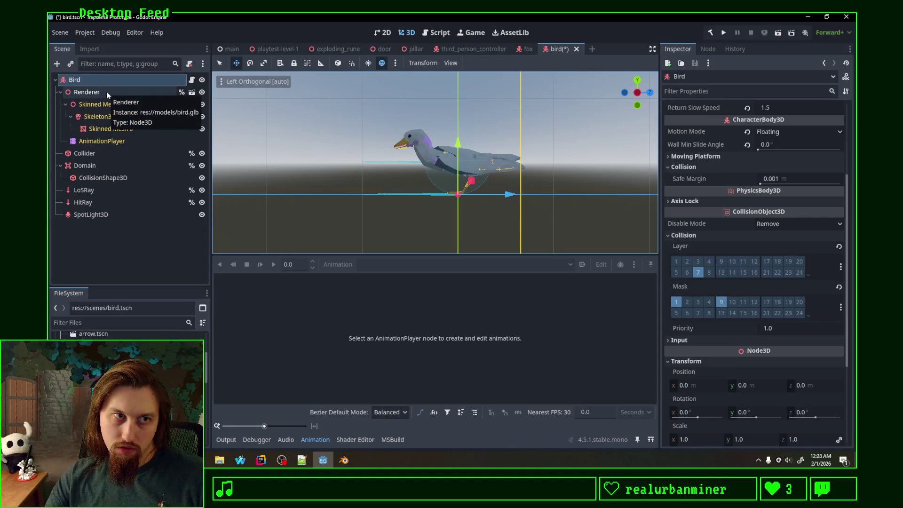
Add layer 9 to the bird's LosRay collision mask, save bird.tscn, and return to fox.tscn
click(101, 153)
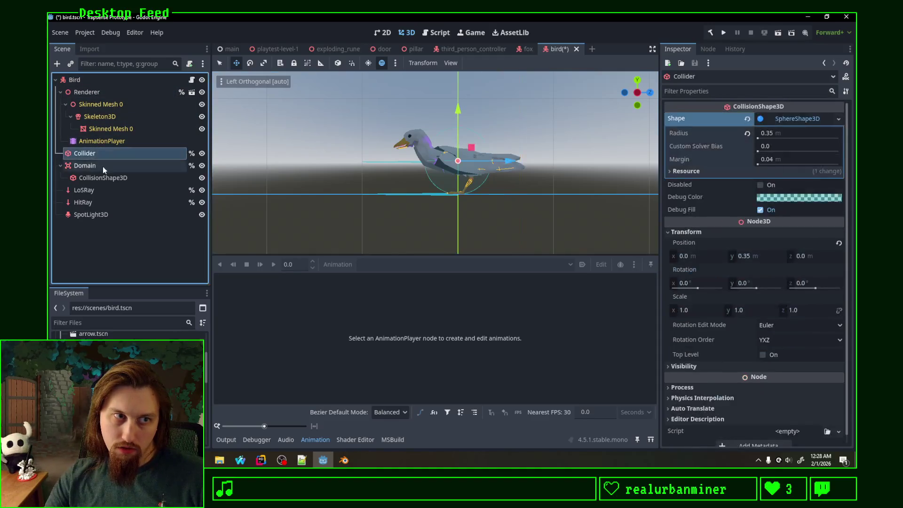
click(111, 192)
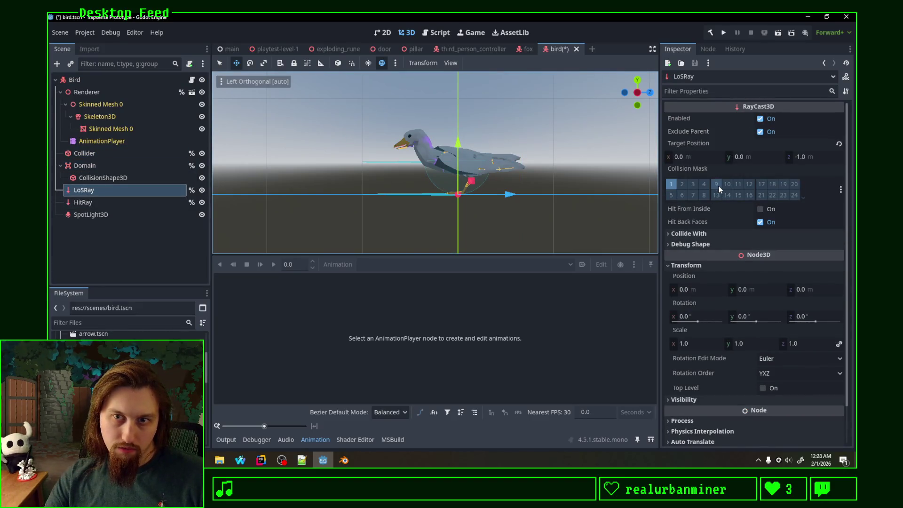
click(83, 202)
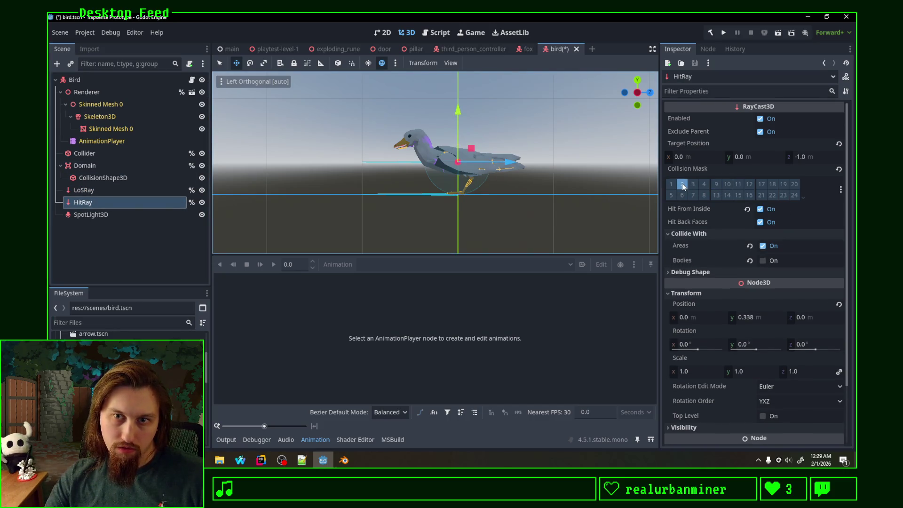
key(Up)
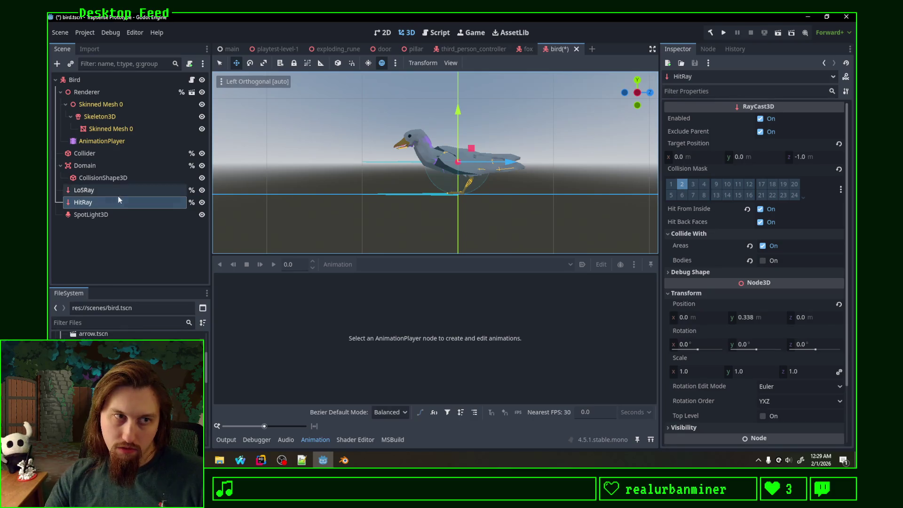
click(671, 185)
key(ctrl+s)
click(527, 49)
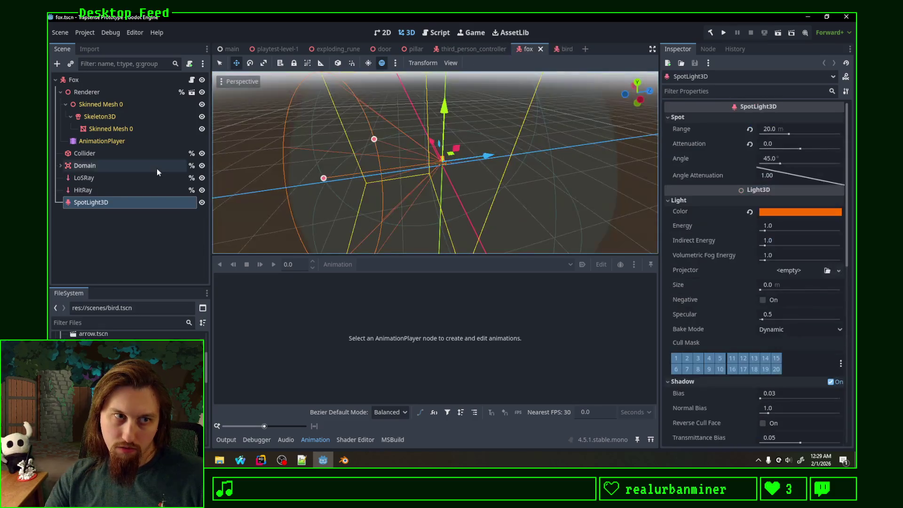
Add collision layer 9 to the Fox body's collision layers
click(98, 79)
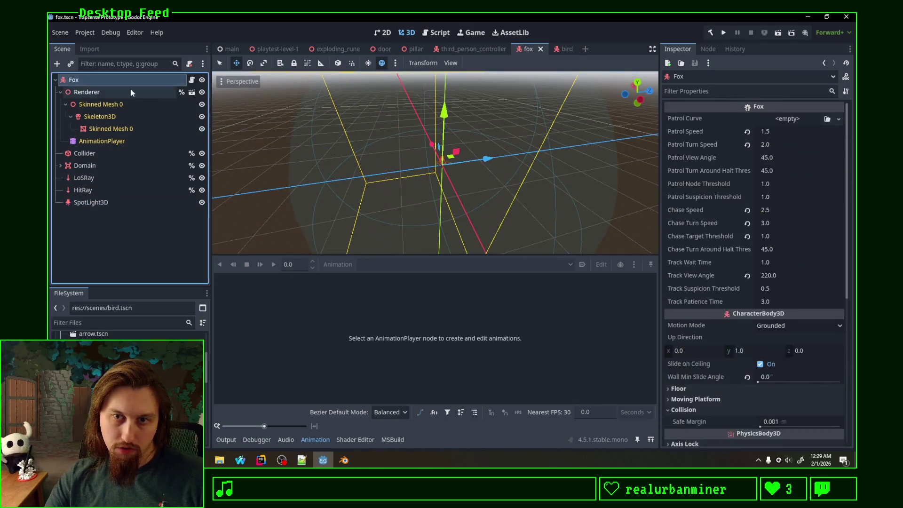
scroll(709, 258, down, 3)
scroll(714, 263, down, 3)
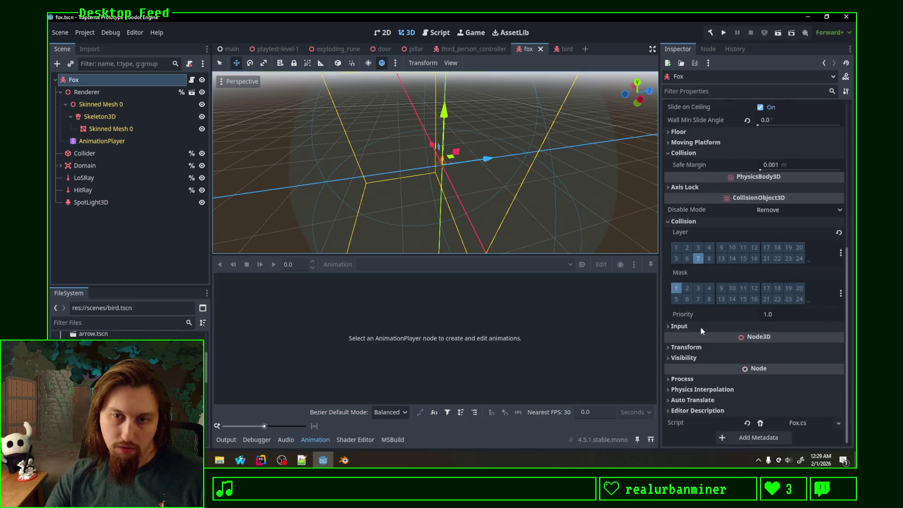
click(722, 246)
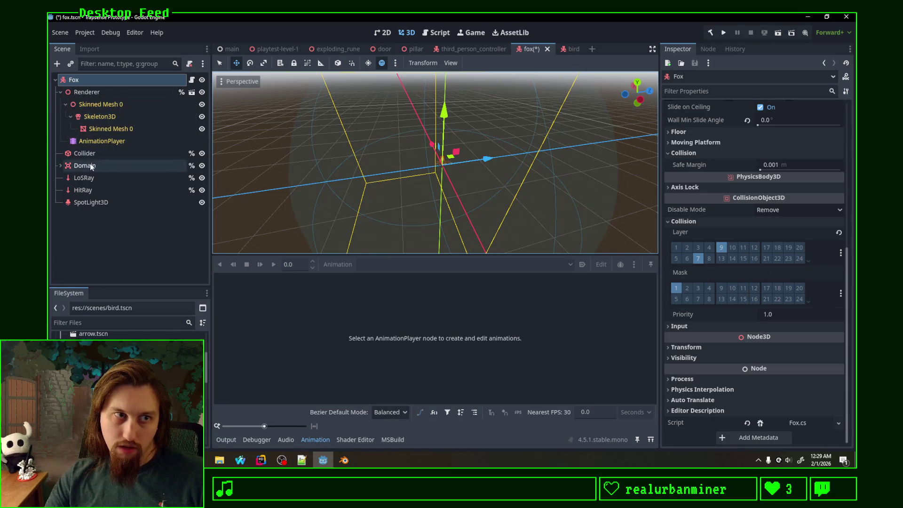
Check the Fox's Collider, LosRay and HitRay, save fox.tscn, and return to third_person_controller
click(97, 153)
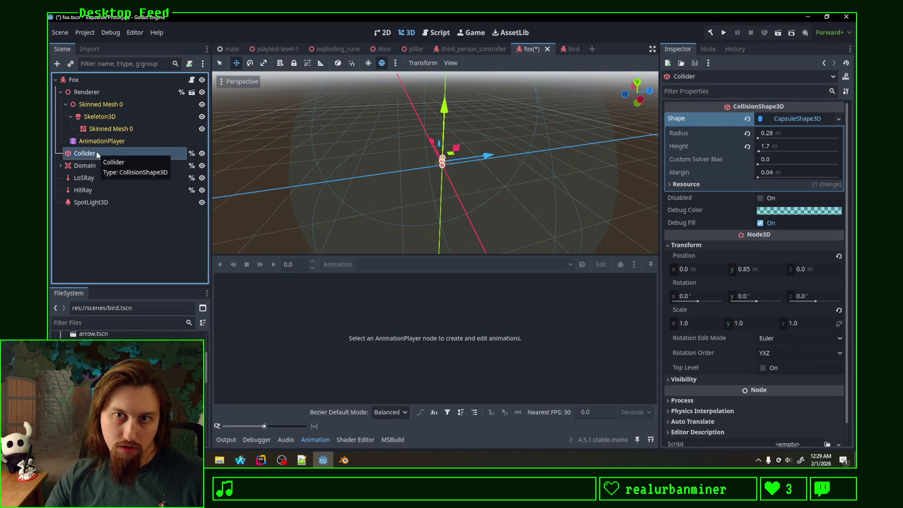
click(91, 178)
click(95, 188)
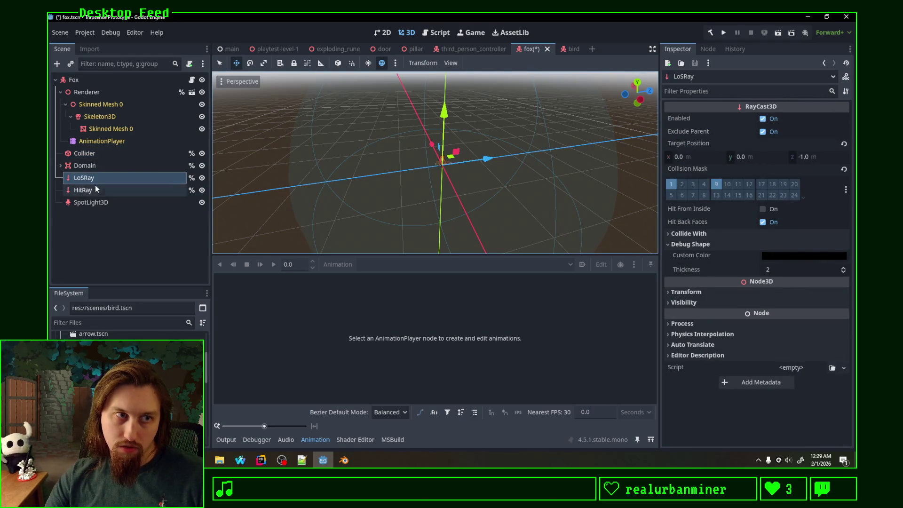
key(ctrl+s)
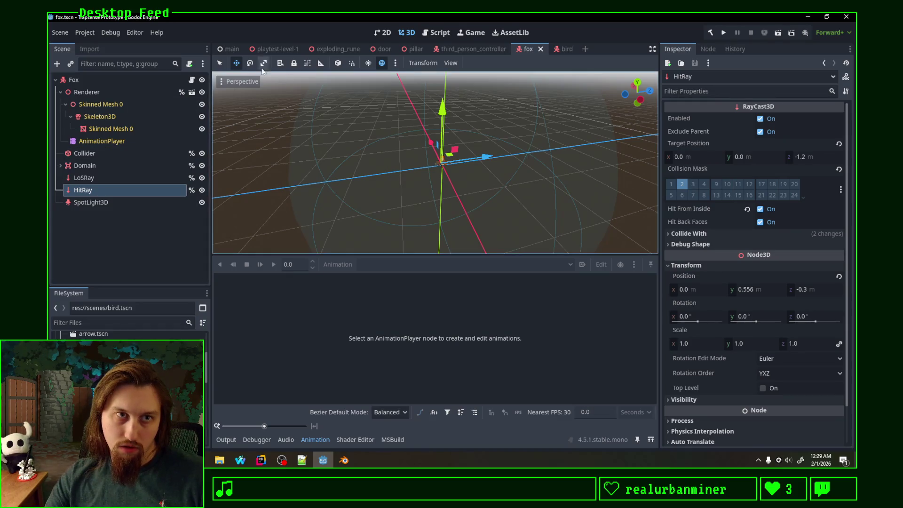
click(475, 50)
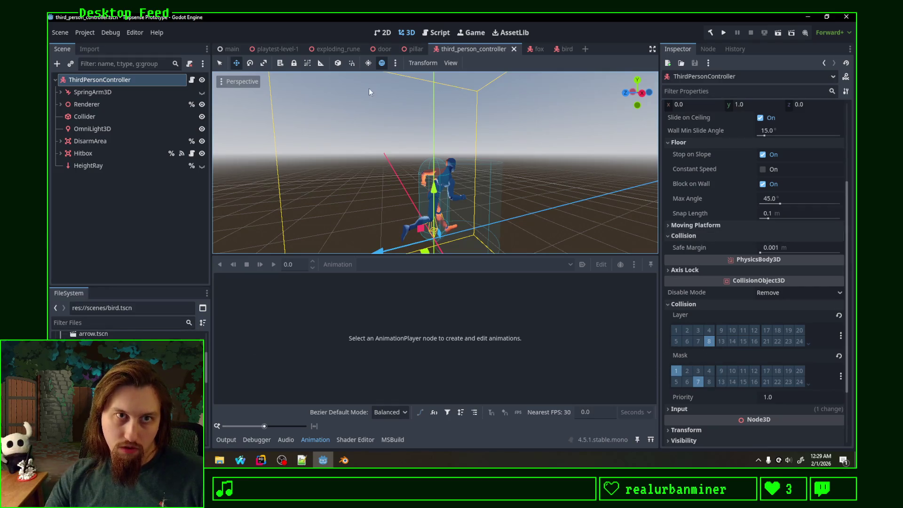
In door.tscn, load door_swing_in and add a track for DoorBody's collision layer
click(382, 49)
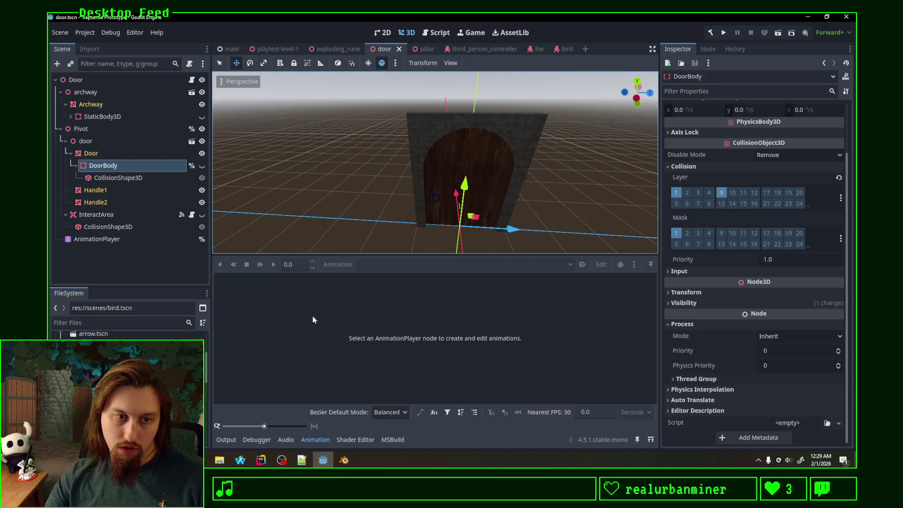
click(99, 240)
click(134, 166)
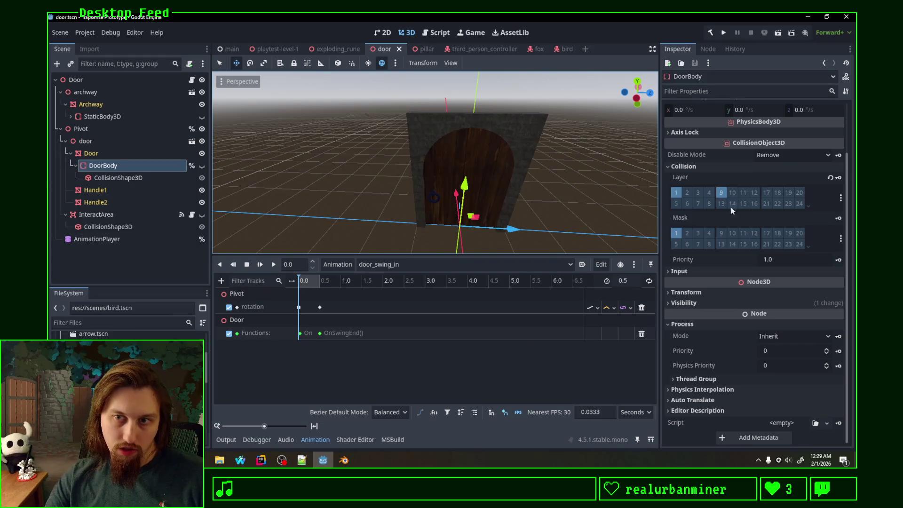
click(839, 178)
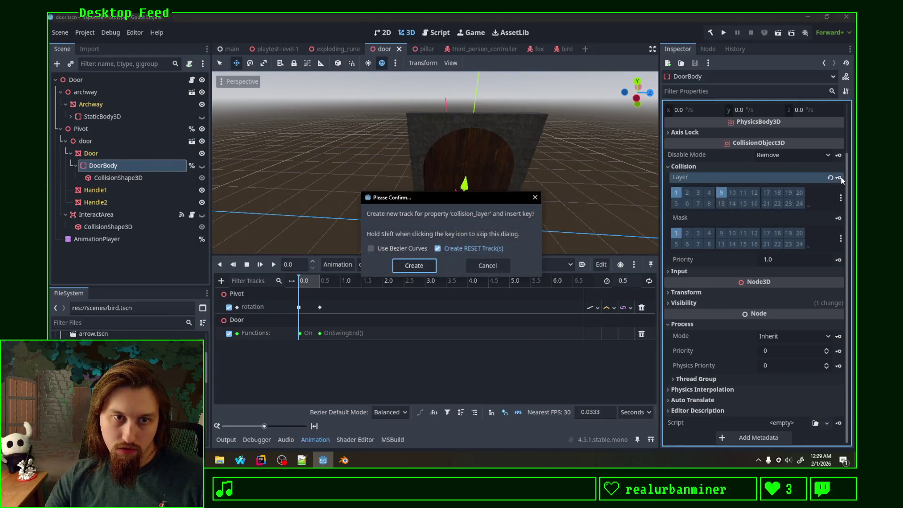
Create the collision_layer track and key only layer 9 at the start of door_swing_in
click(410, 266)
double_click(313, 263)
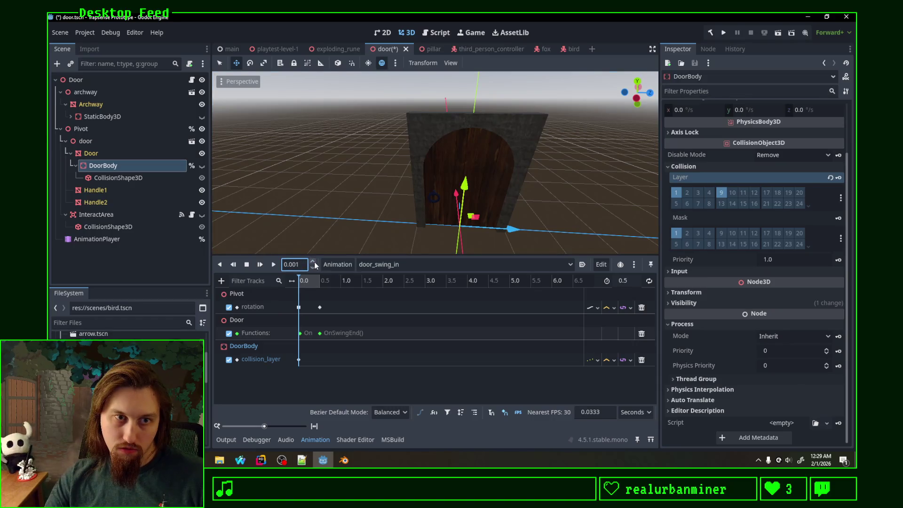
click(721, 194)
click(676, 193)
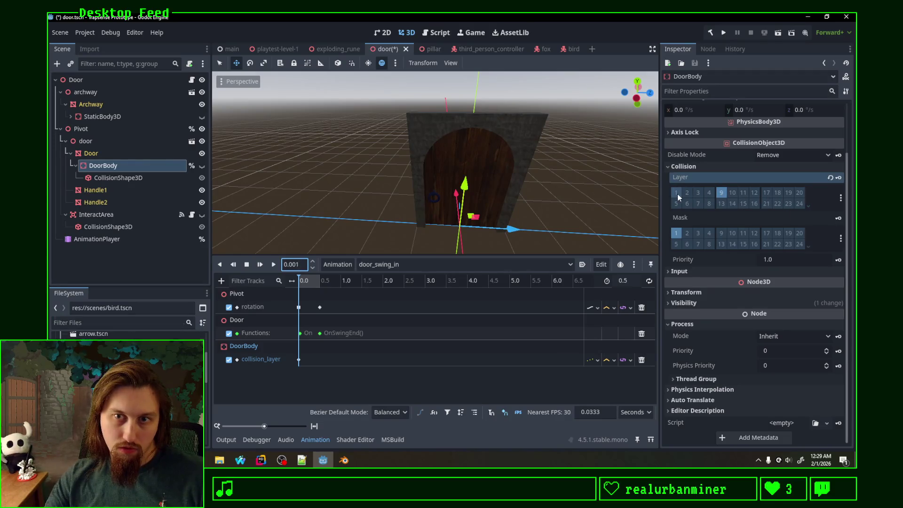
click(839, 178)
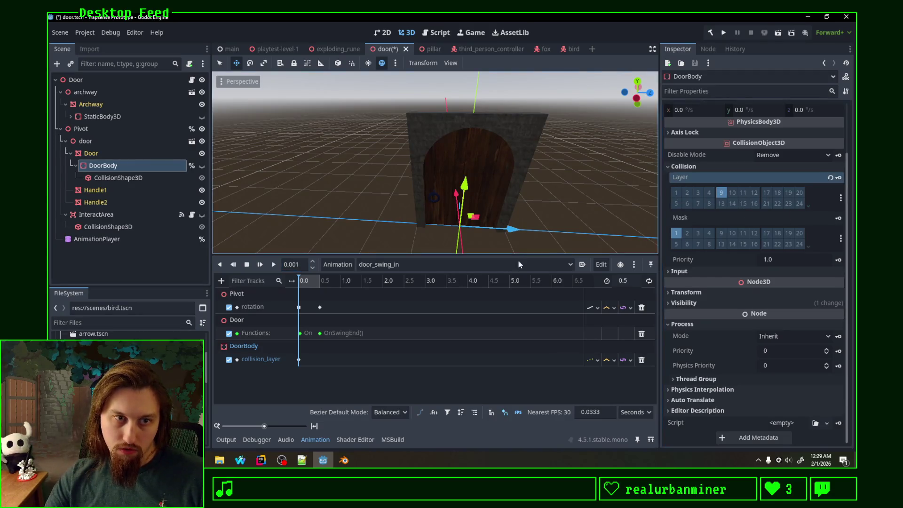
Key layers 1 and 9 at 0.5 s, save door.tscn, and launch the game with F5
drag(300, 279, 320, 279)
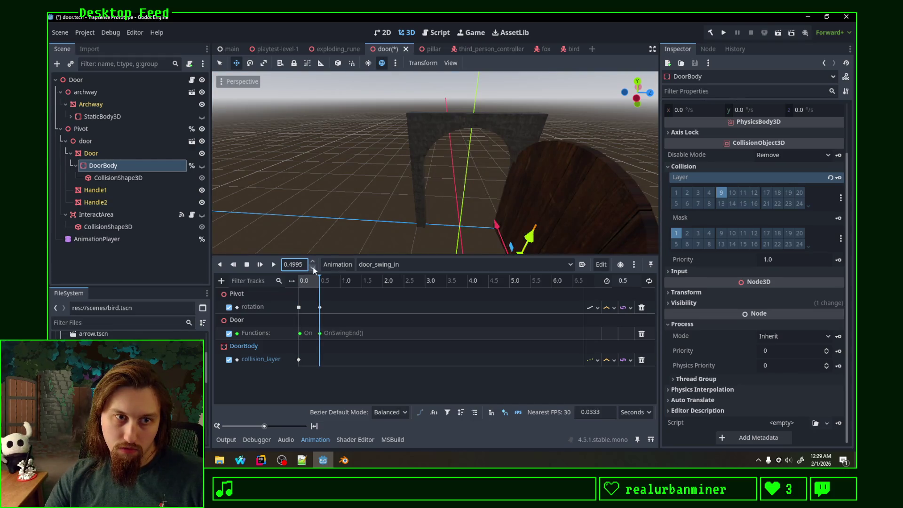
click(838, 178)
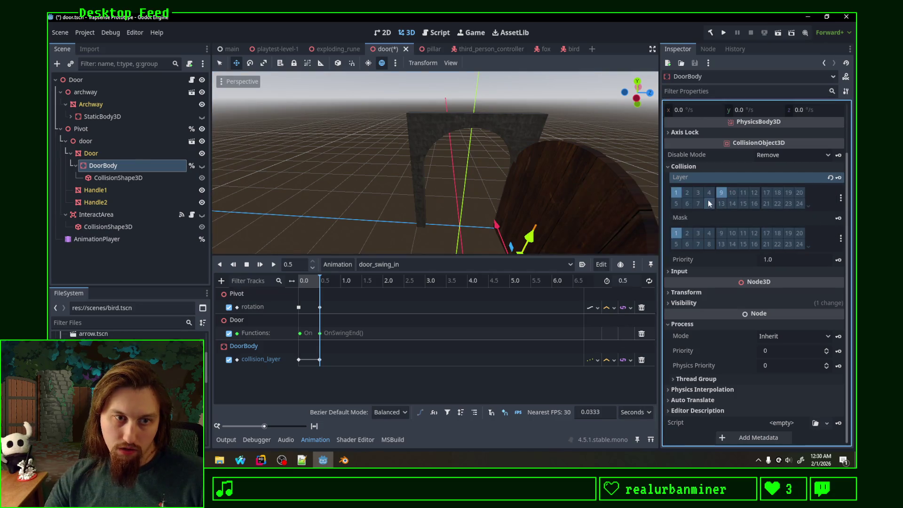
key(ctrl+s)
mouse_move(324, 280)
mouse_down()
mouse_move(303, 282)
mouse_move(324, 283)
mouse_up()
key(F5)
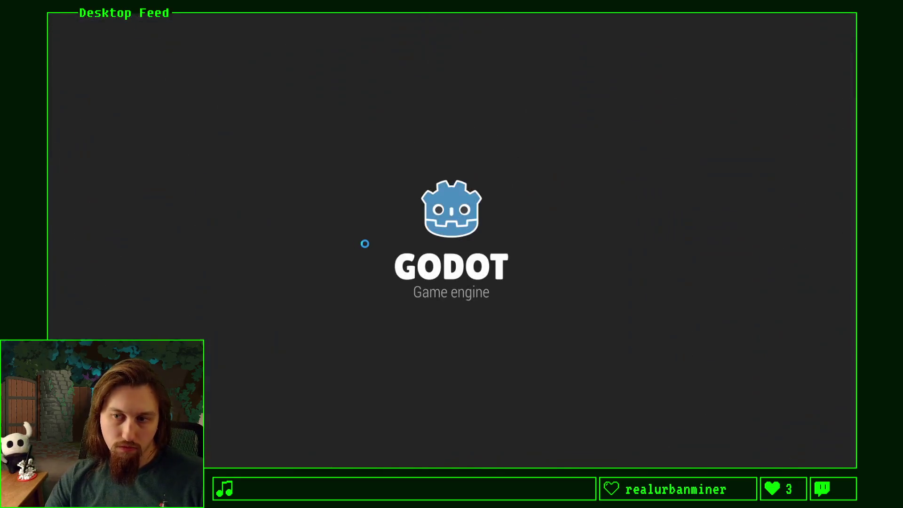
Run through the dungeon corridors collecting gold, rewinding time once along the way
key(w)
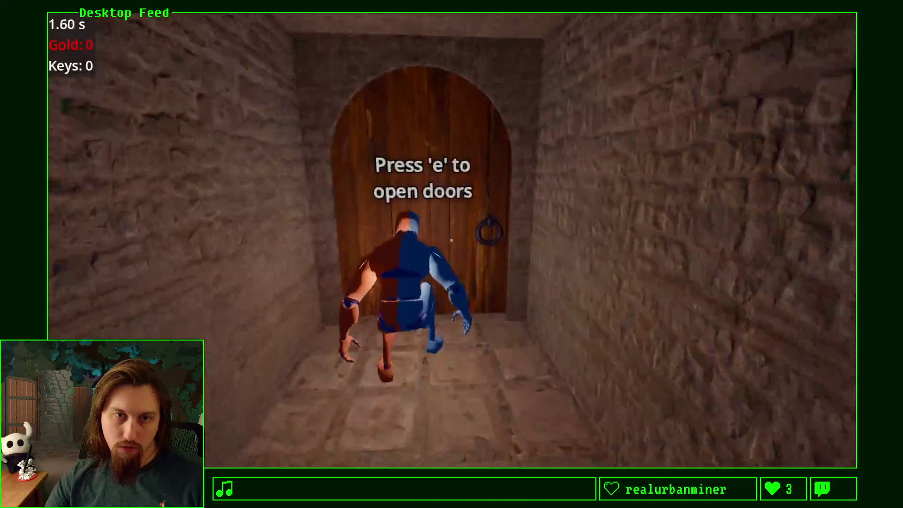
key(w)
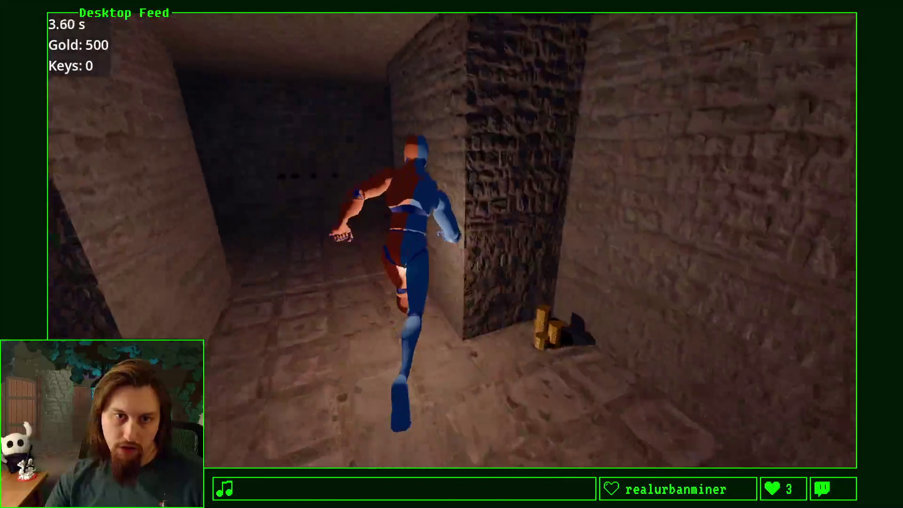
key(w)
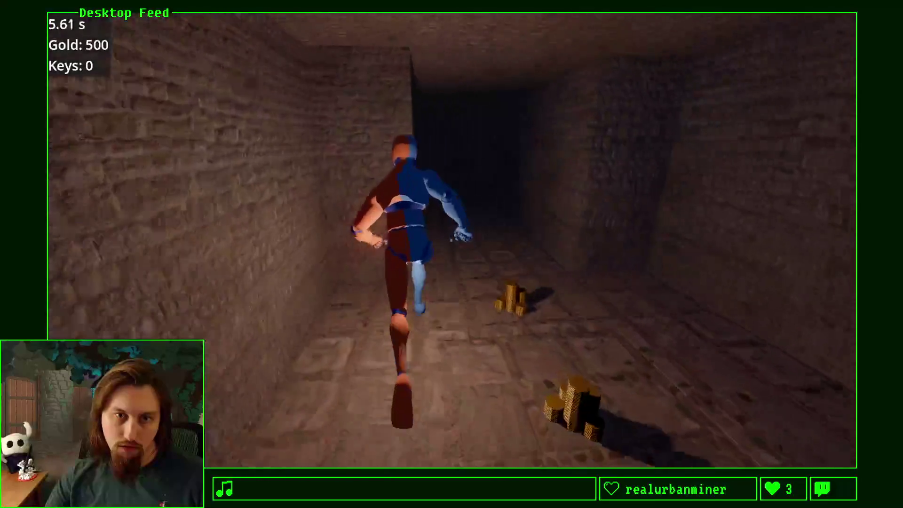
key(w)
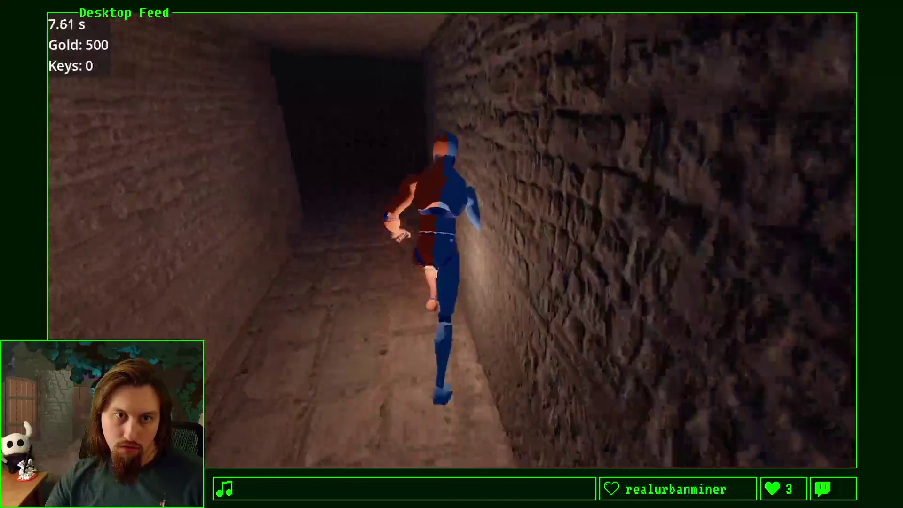
key(r)
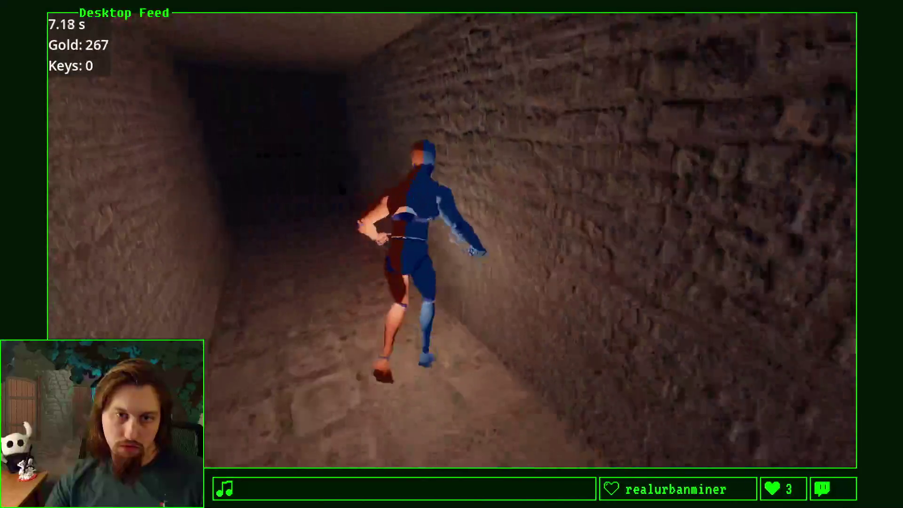
key(w)
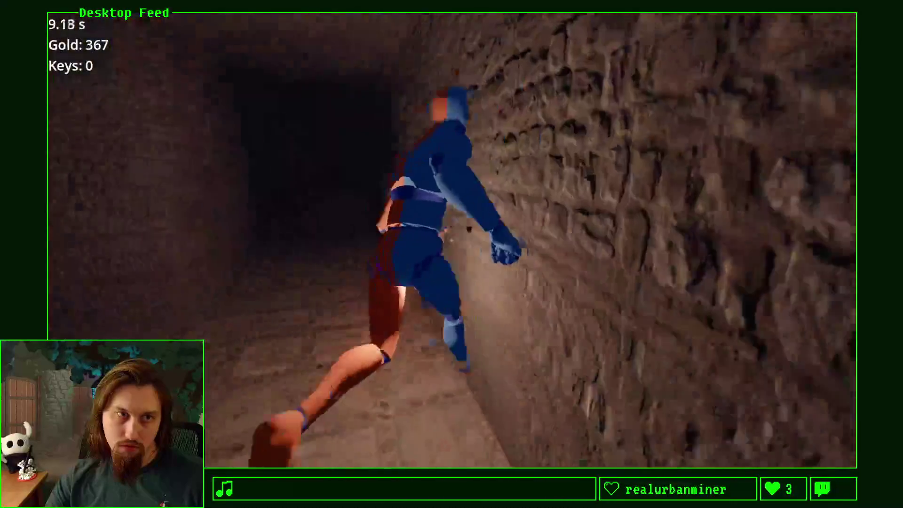
key(w)
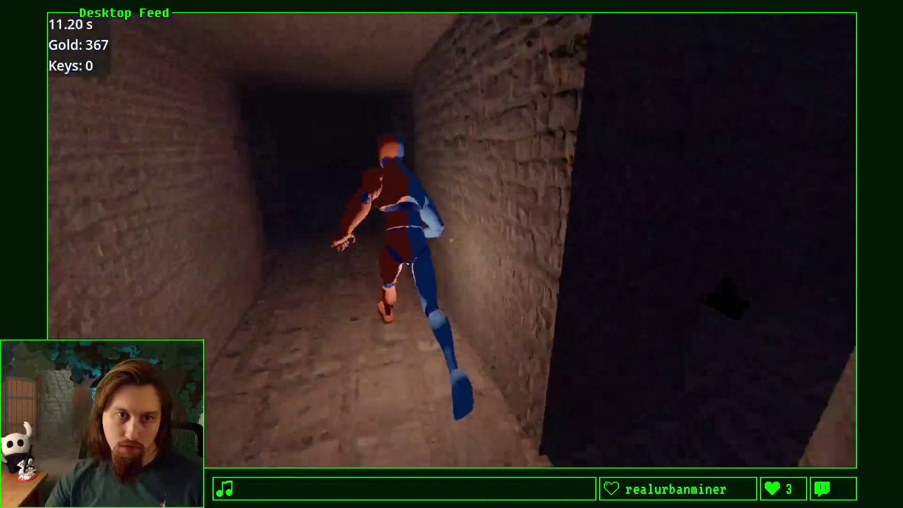
key(w)
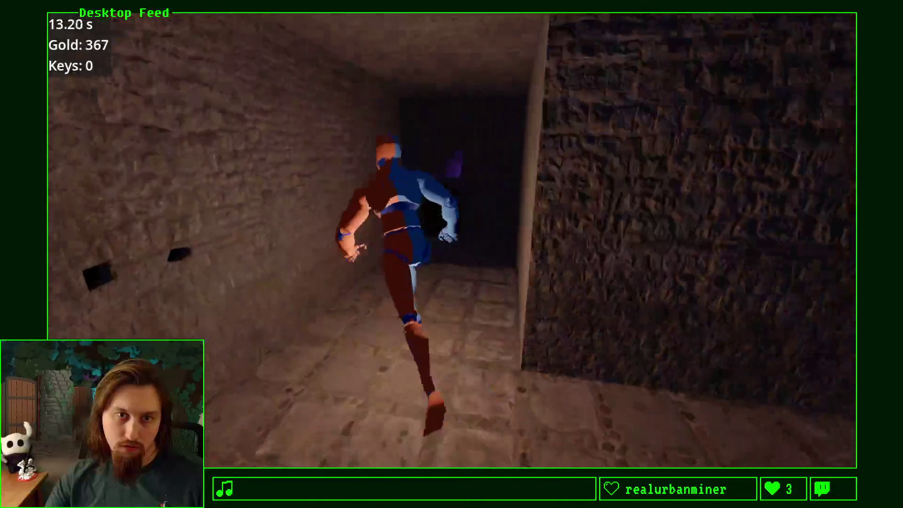
key(w)
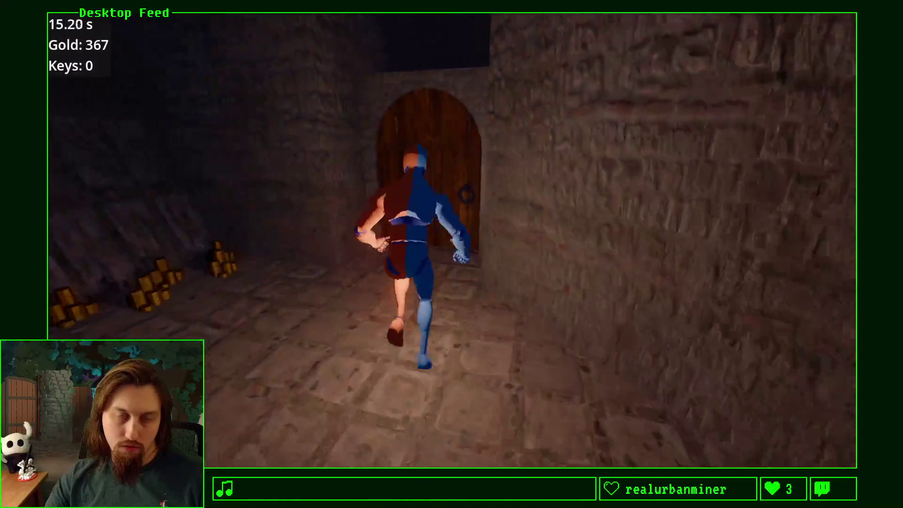
key(w)
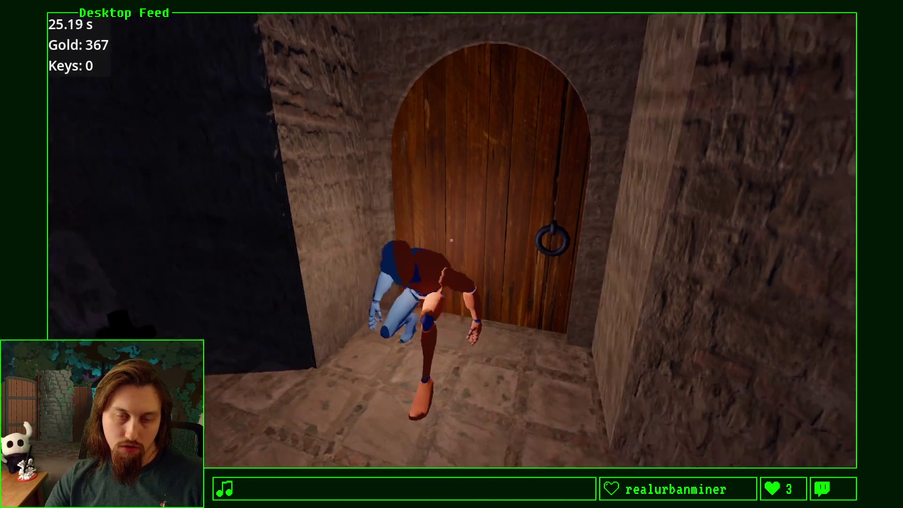
Open the arched doors via their arrow prompts, rewind time again, then stop the playtest
key(w)
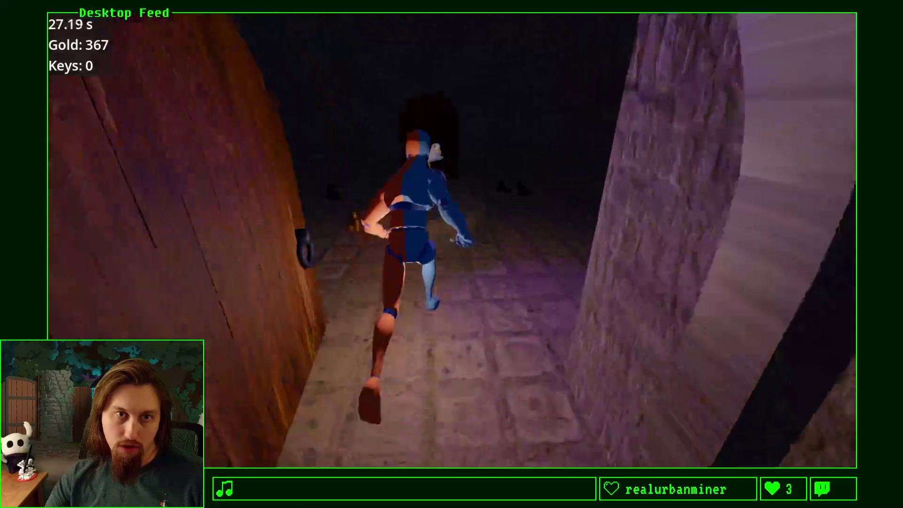
key(w)
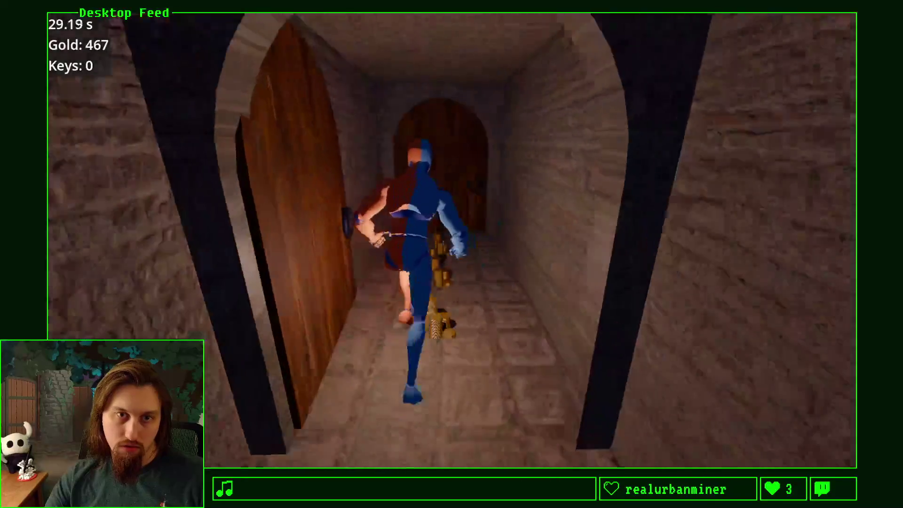
key(w)
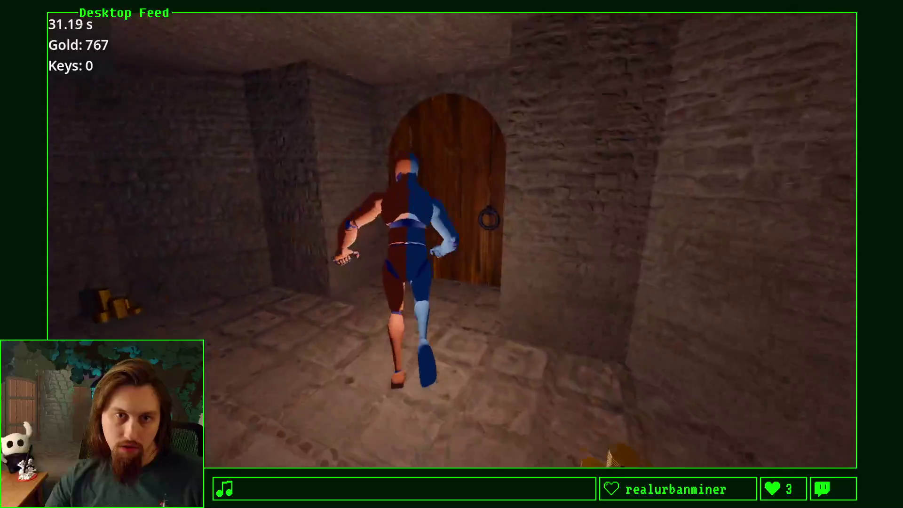
key(w)
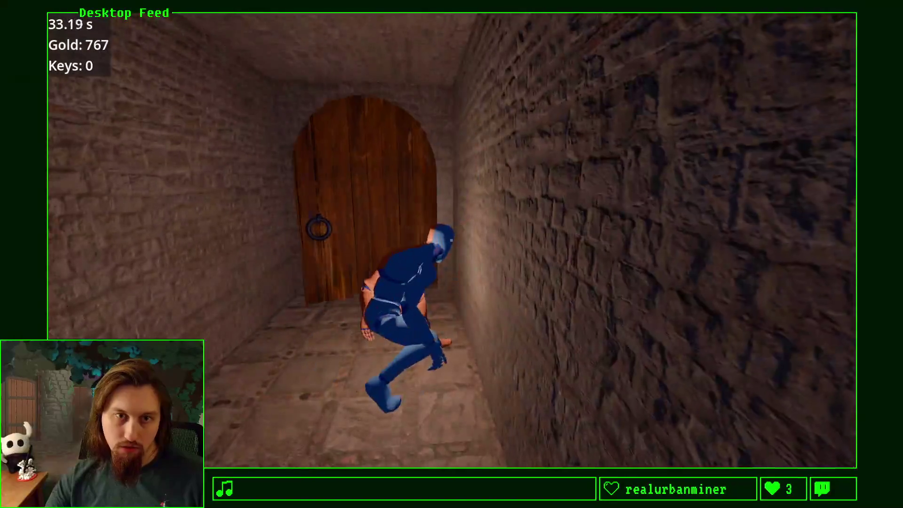
key(w)
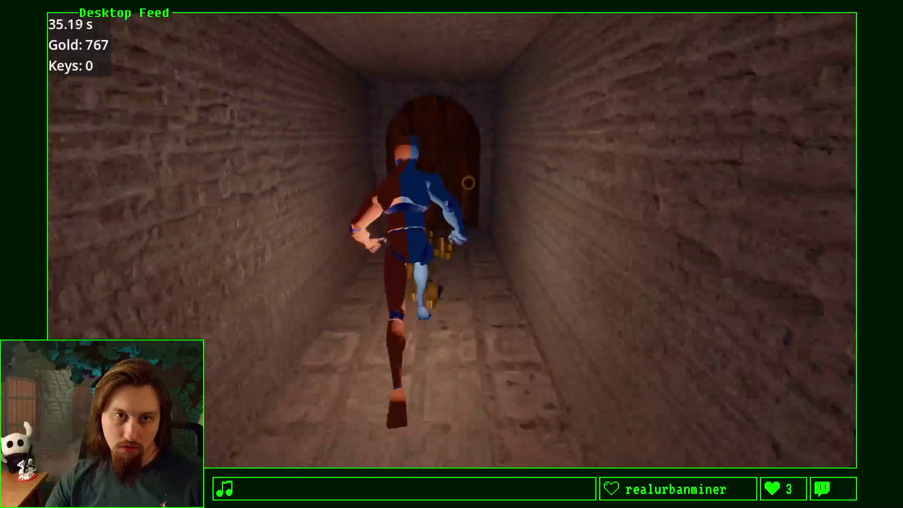
key(w)
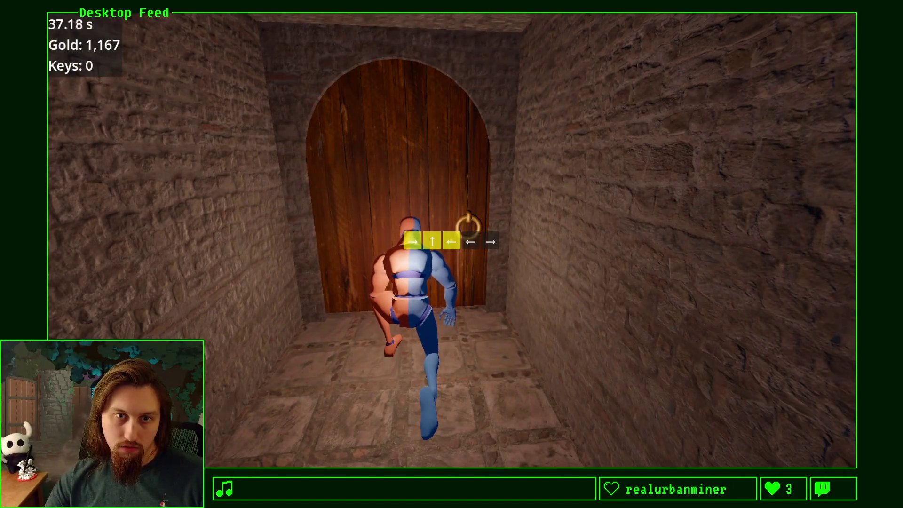
key(Left)
key(Right)
key(w)
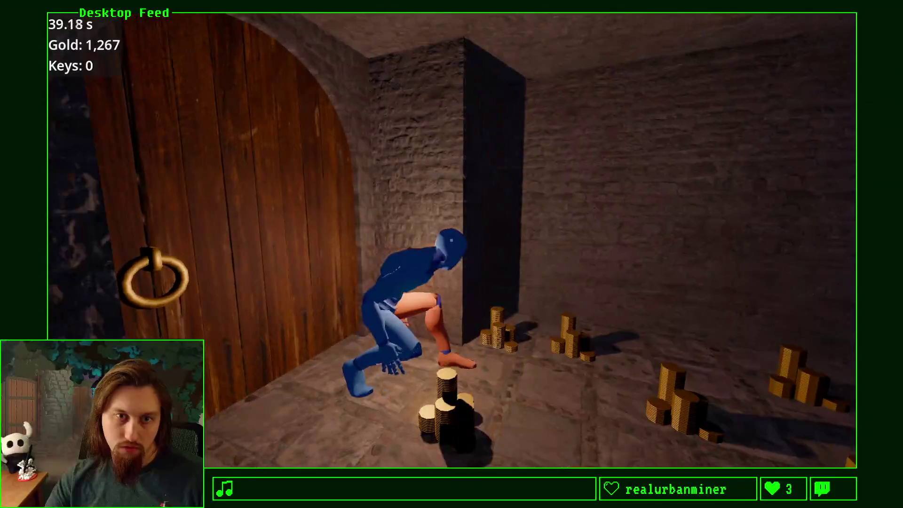
key(w)
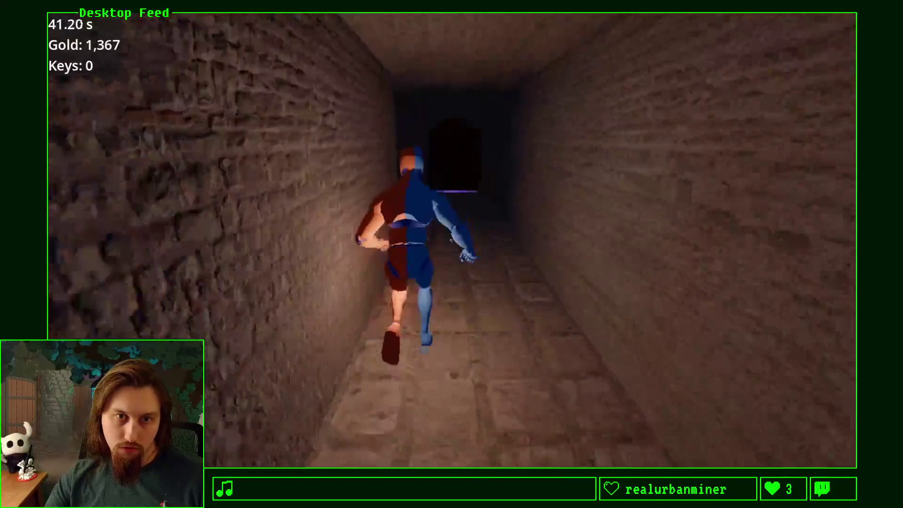
key(w)
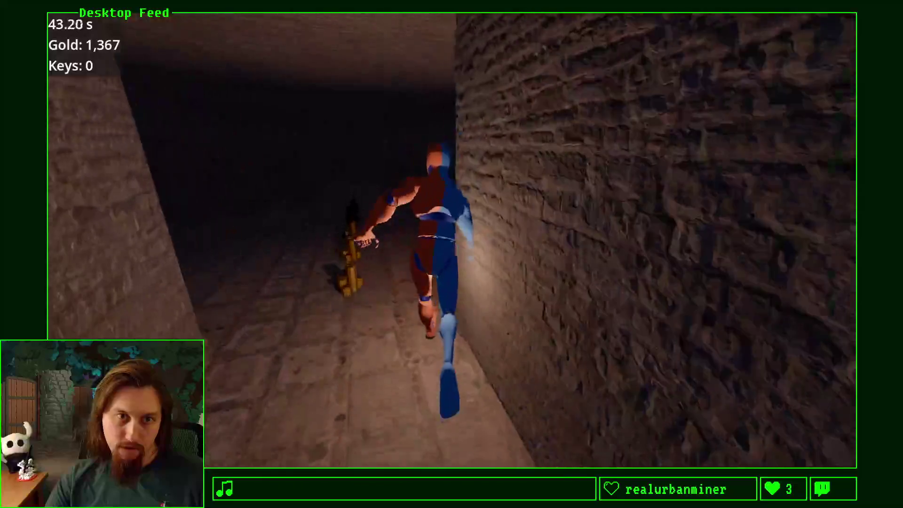
key(r)
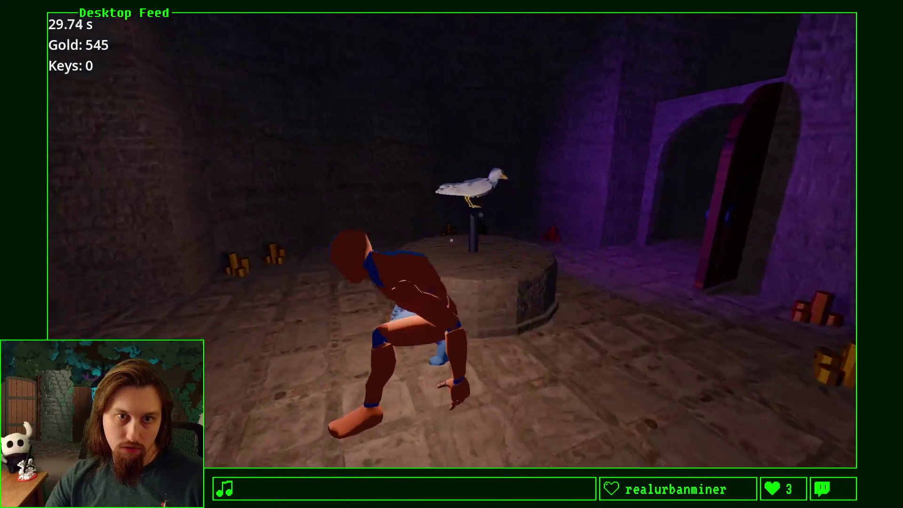
key(Escape)
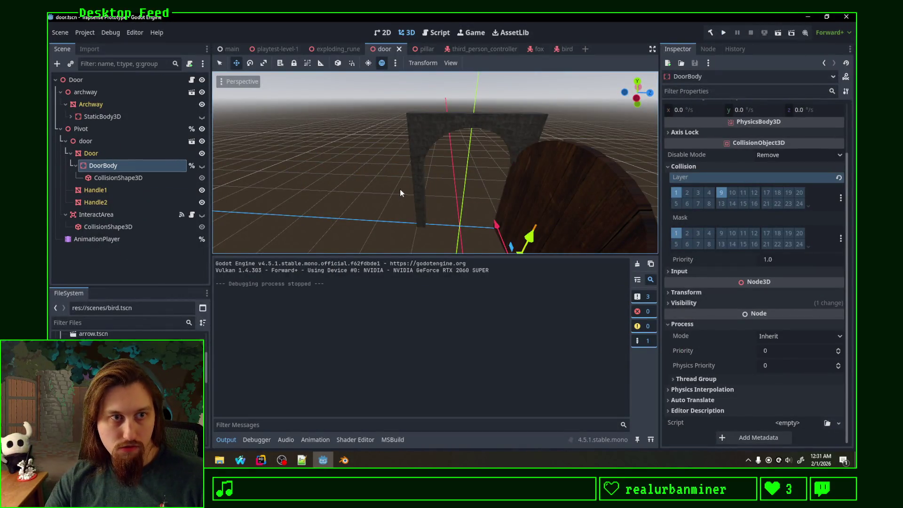
key(alt+Tab)
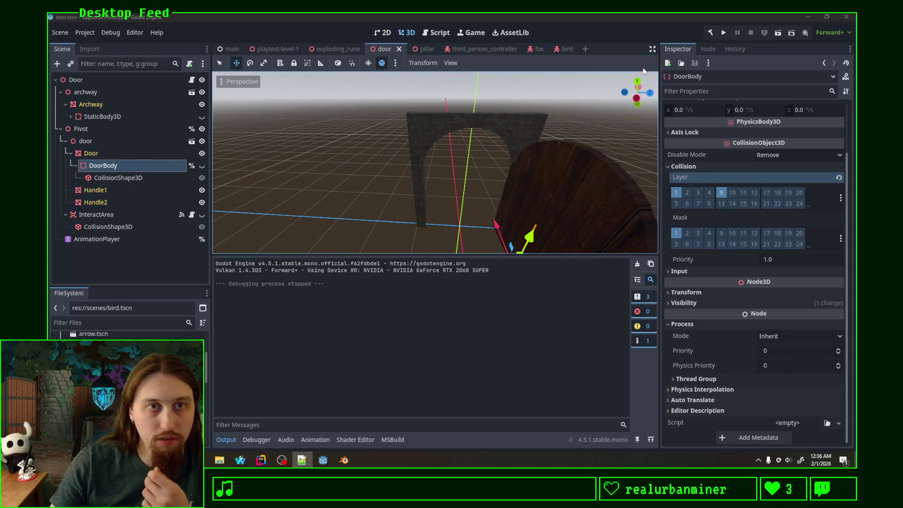
click(231, 50)
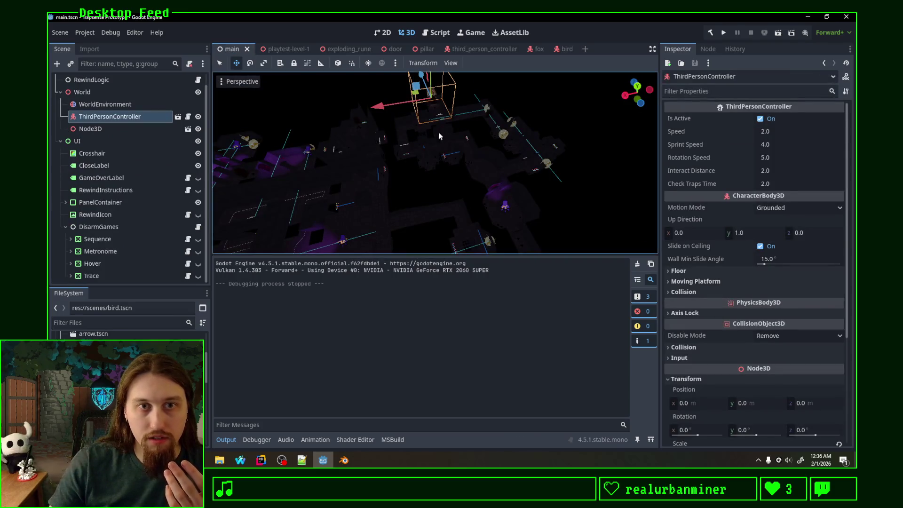
Launch the game, open the first door, and run through the corridors collecting gold
click(724, 34)
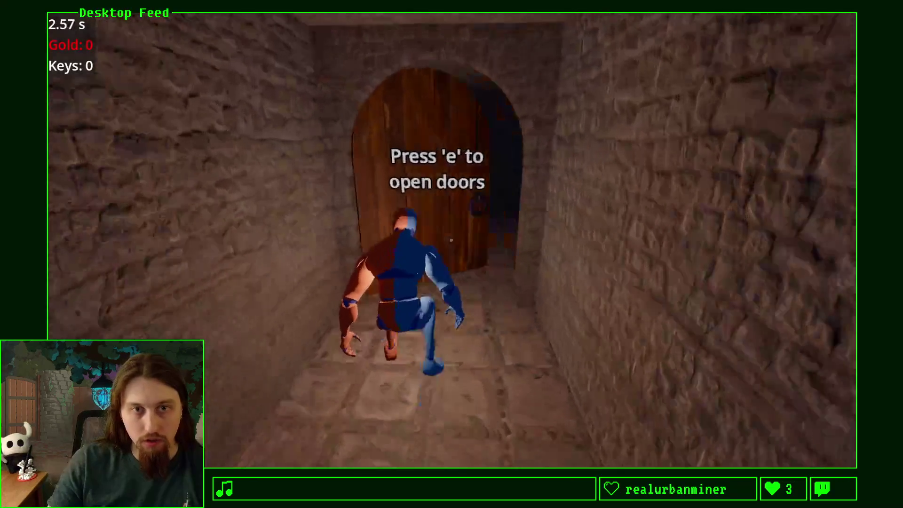
key(e)
key(w)
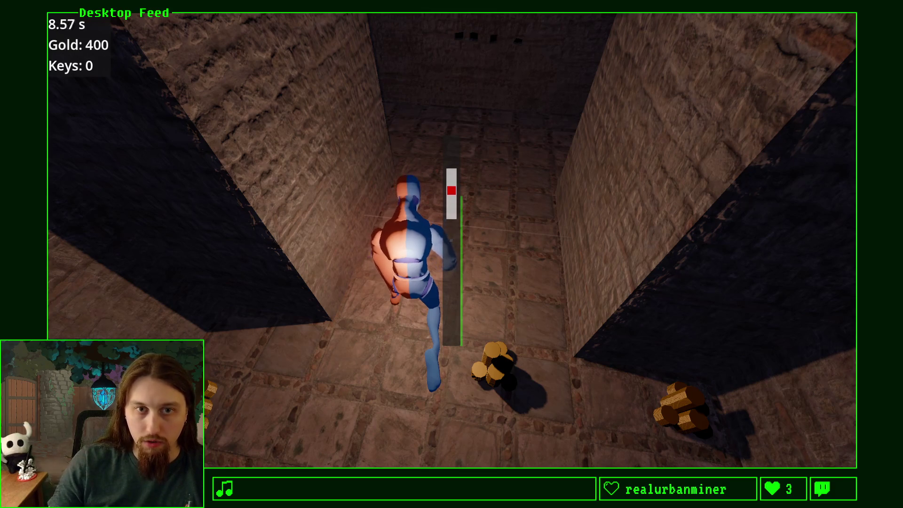
key(w)
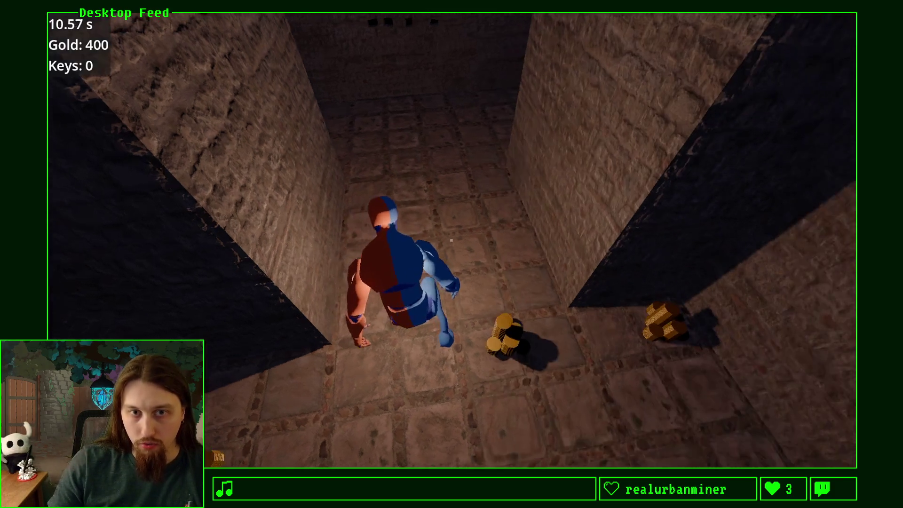
key(w)
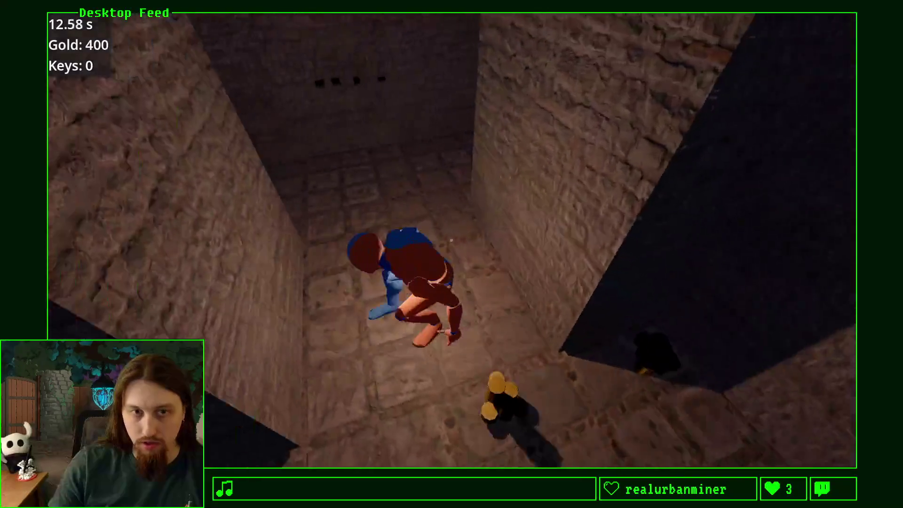
key(w)
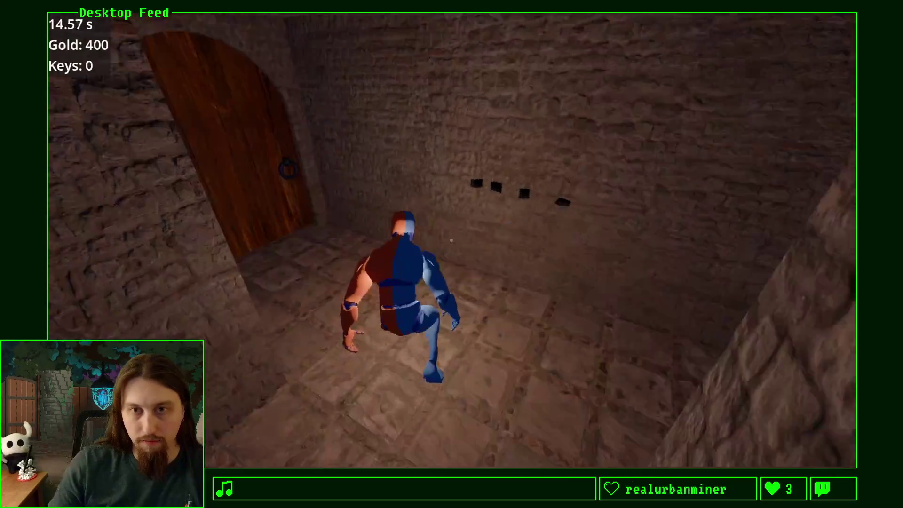
key(w)
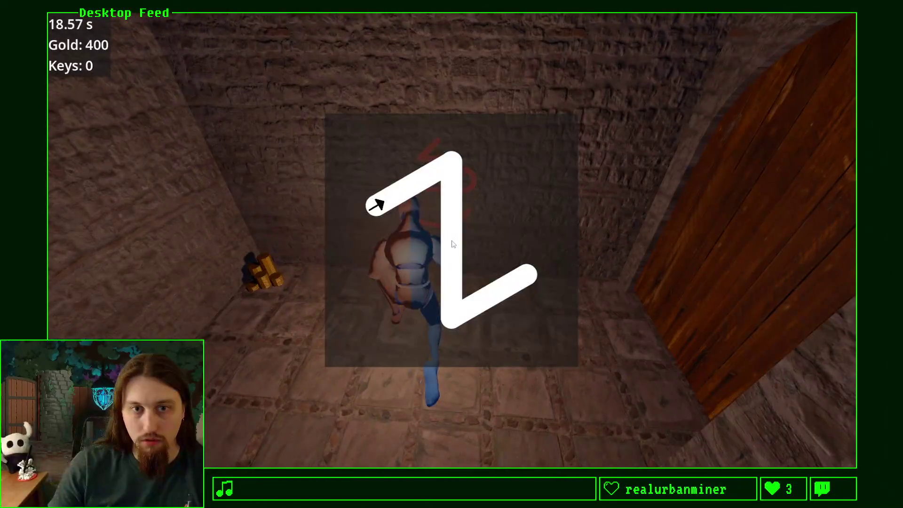
Trace the Z rune to disarm the trap, complete door arrow sequences, then close the game with F8
mouse_move(374, 202)
mouse_down()
mouse_move(447, 164)
mouse_move(452, 322)
mouse_move(526, 275)
mouse_up()
key(a)
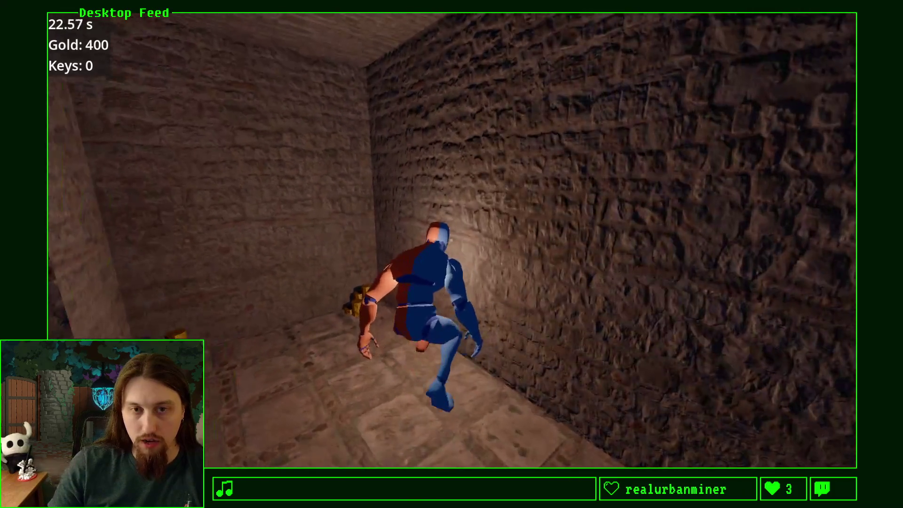
key(d)
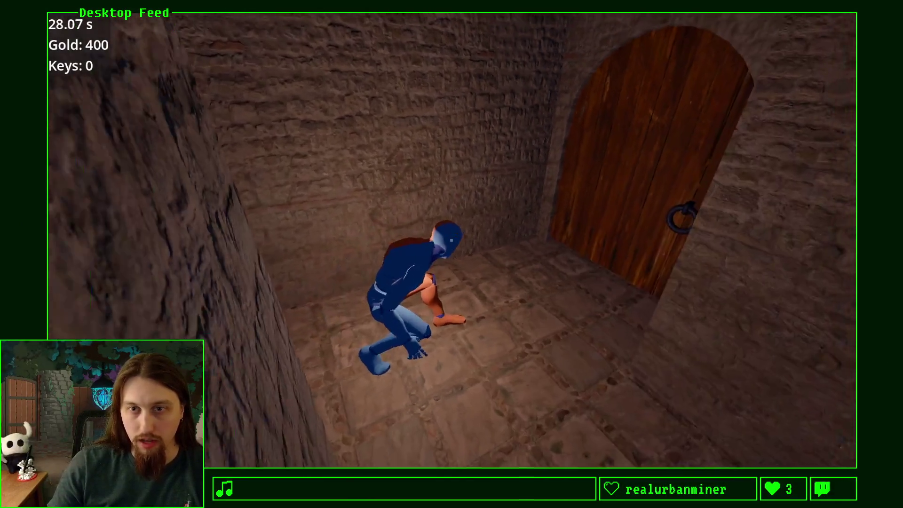
key(w)
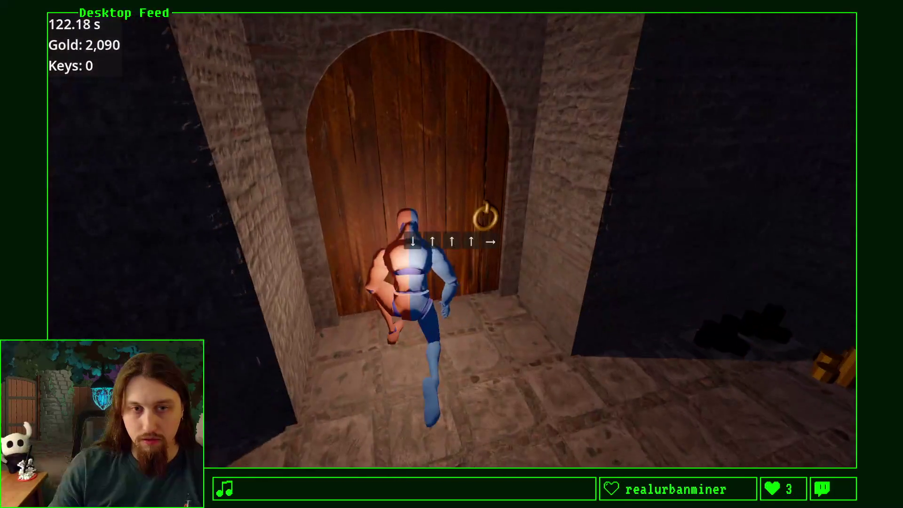
key(Right)
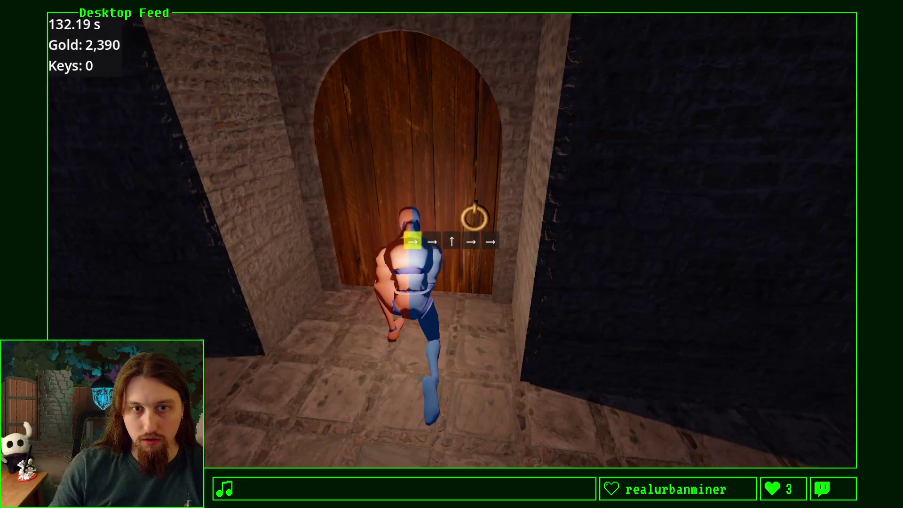
key(Right)
key(Right)
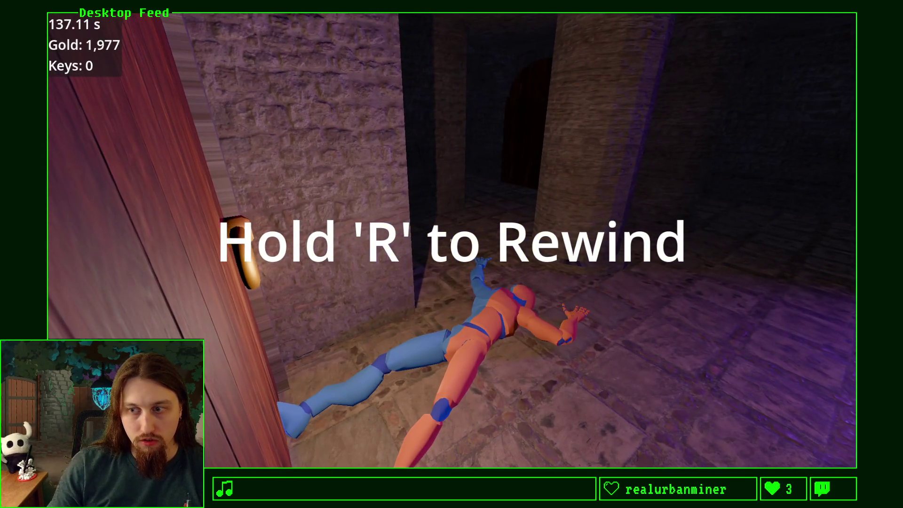
key(F8)
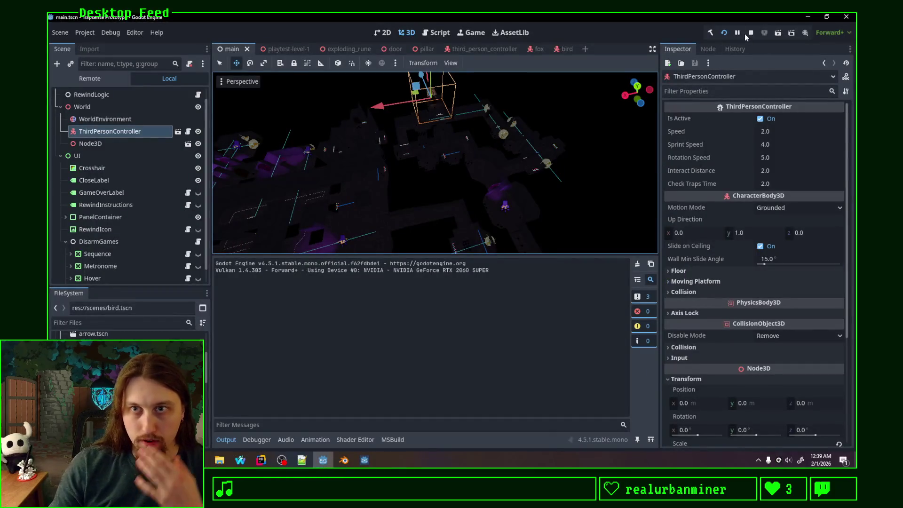
Stop the running game and relaunch it from the start at 0 gold
click(751, 35)
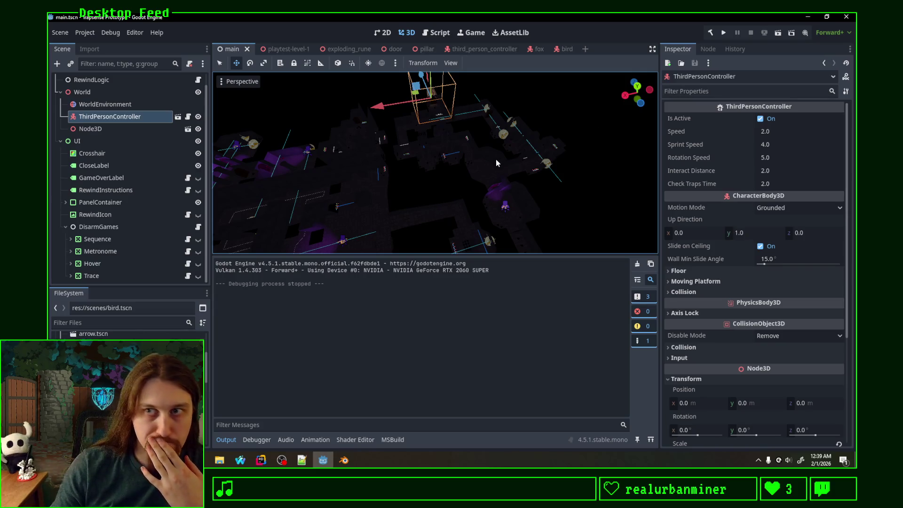
click(723, 32)
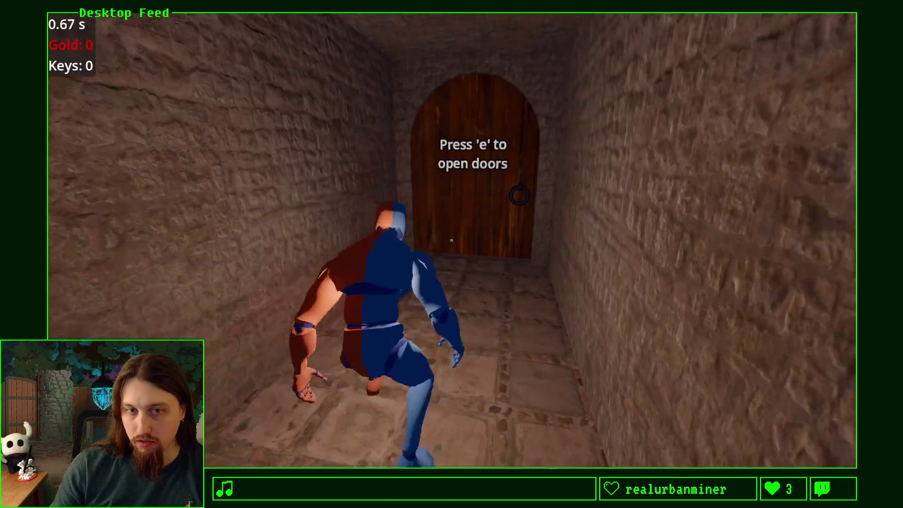
Open the first door with E, rewind time with R, then quit to the editor with Escape
key(e)
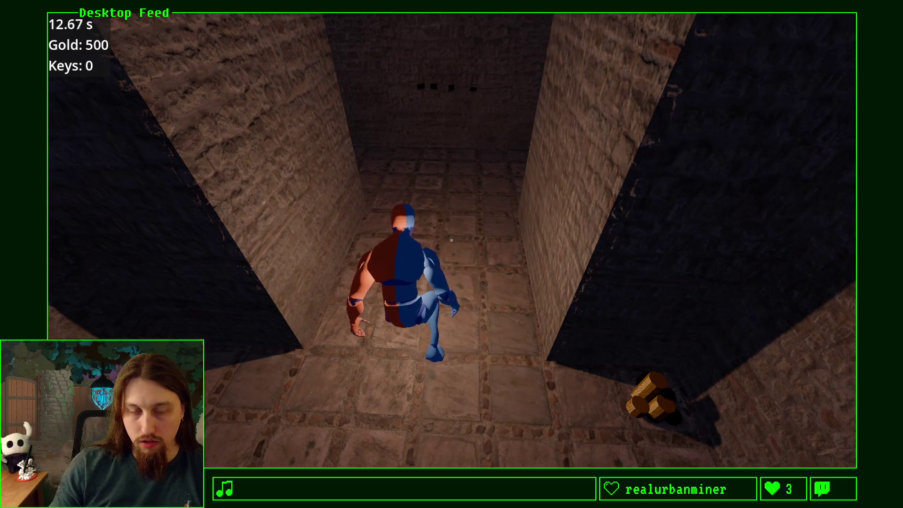
key(r)
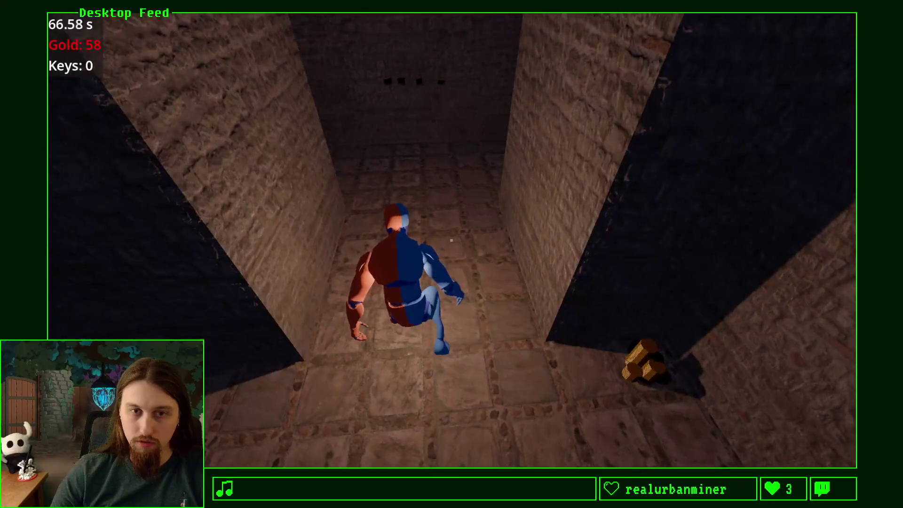
key(Escape)
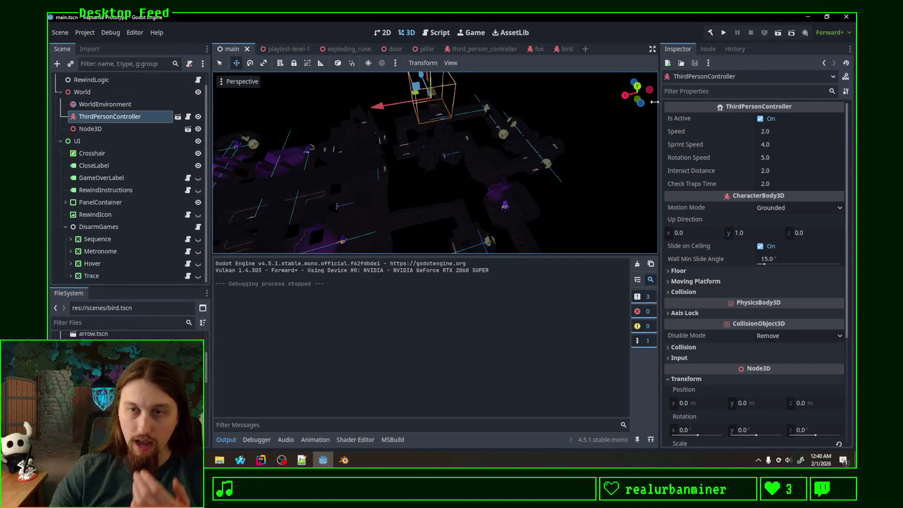